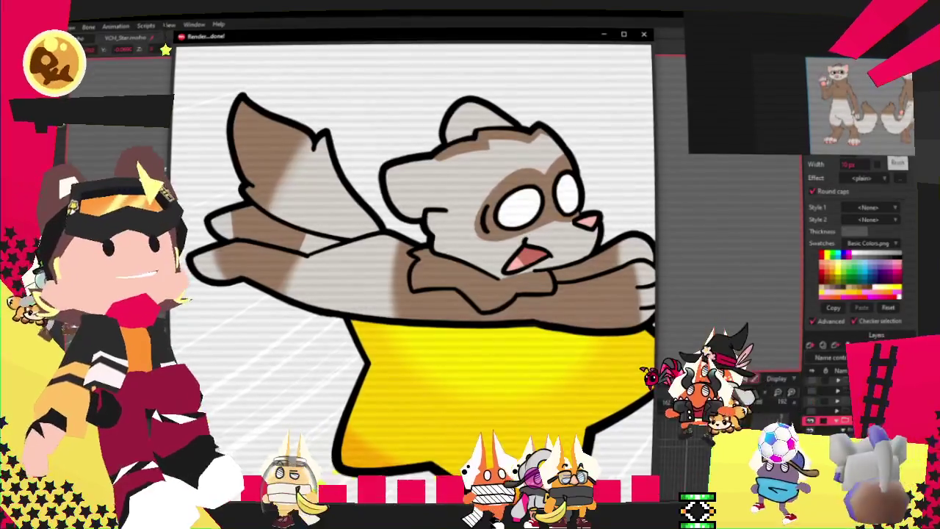
Close Moho's finished ferret-on-a-star render and move on to the ferret drawing in Clip Studio Paint.
left_click(642, 35)
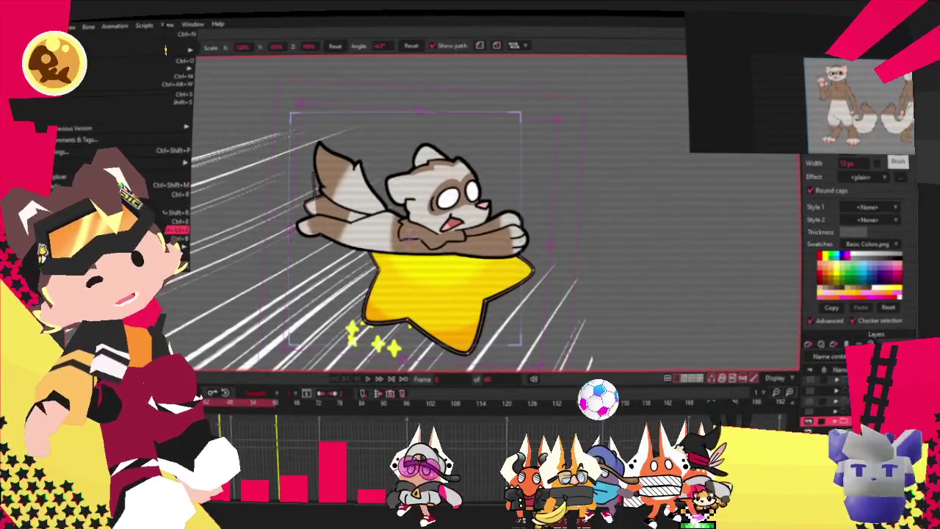
key("Escape")
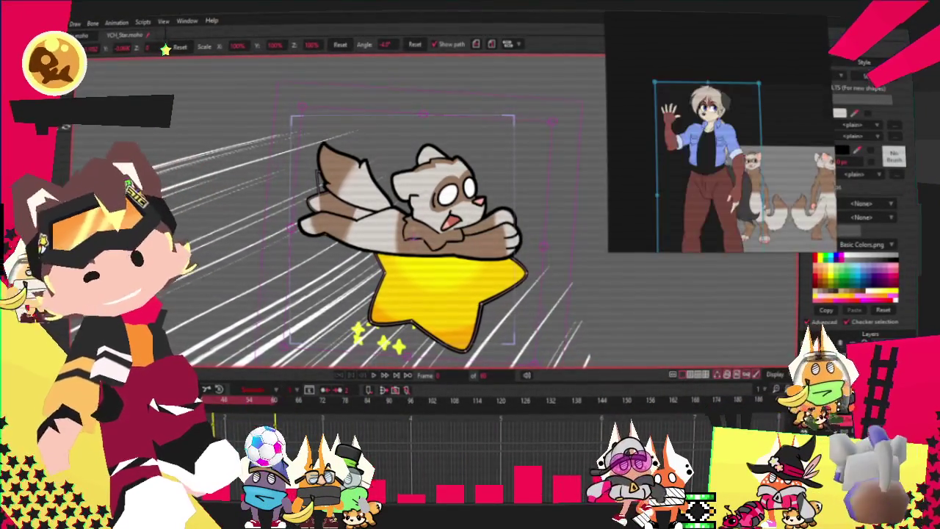
key("alt+f")
key("Escape")
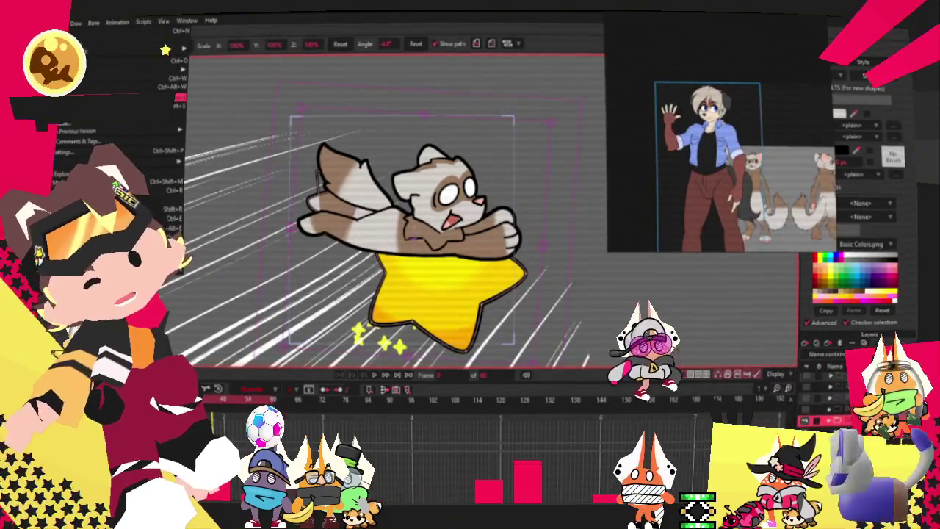
left_click(85, 34)
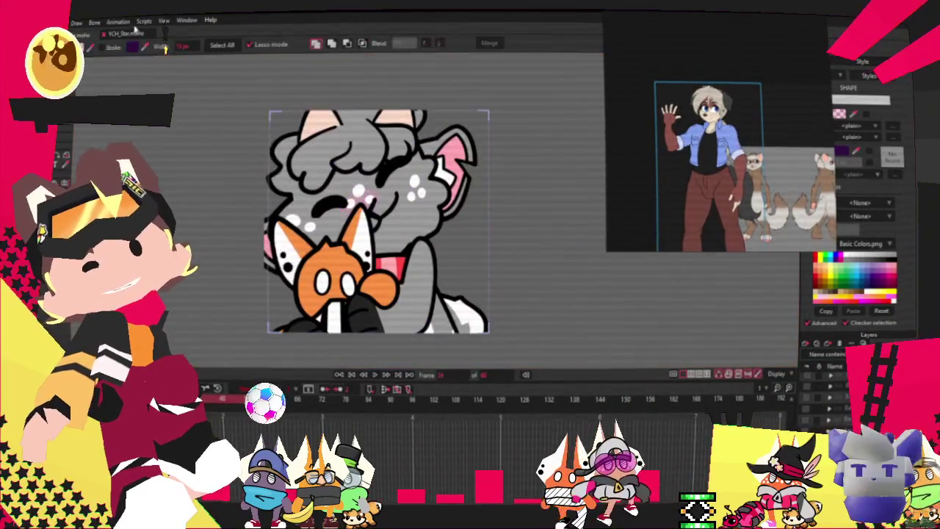
key("ctrl+w")
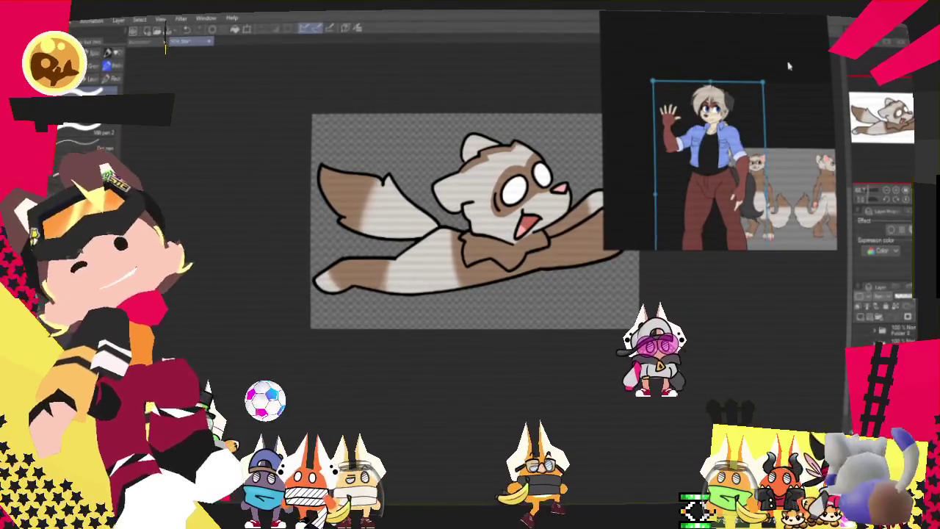
Reopen the recent EmoteClub Profiles.clip, reposition the character reference and paste in a head close-up.
scroll(771, 95, "down", 2)
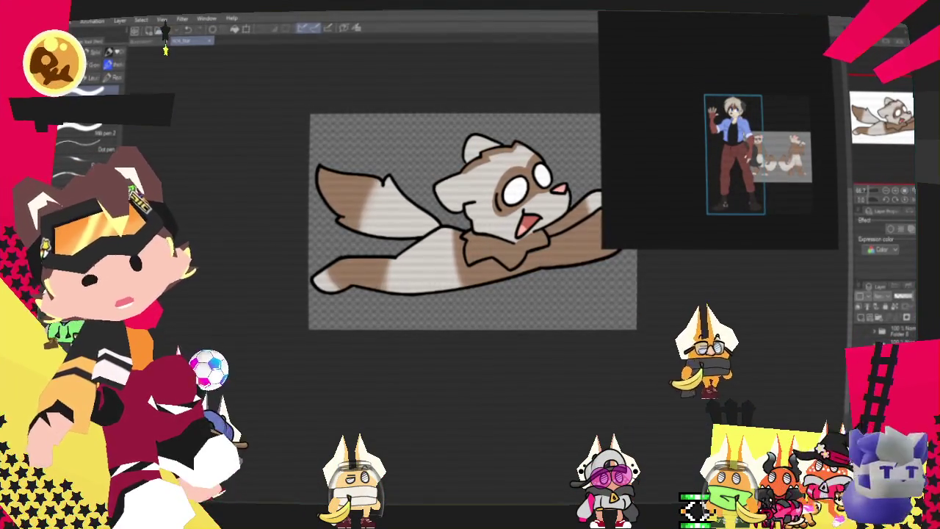
left_click(62, 20)
mouse_move(117, 64)
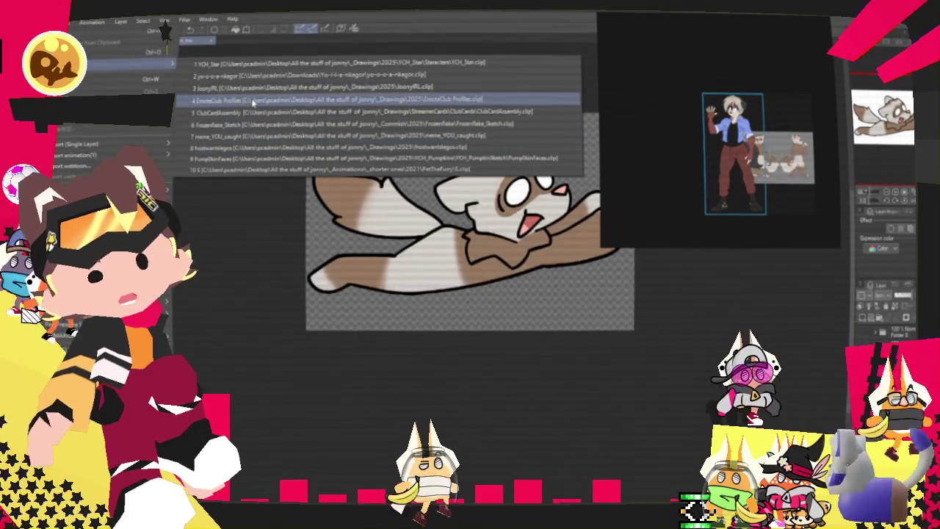
left_click(252, 101)
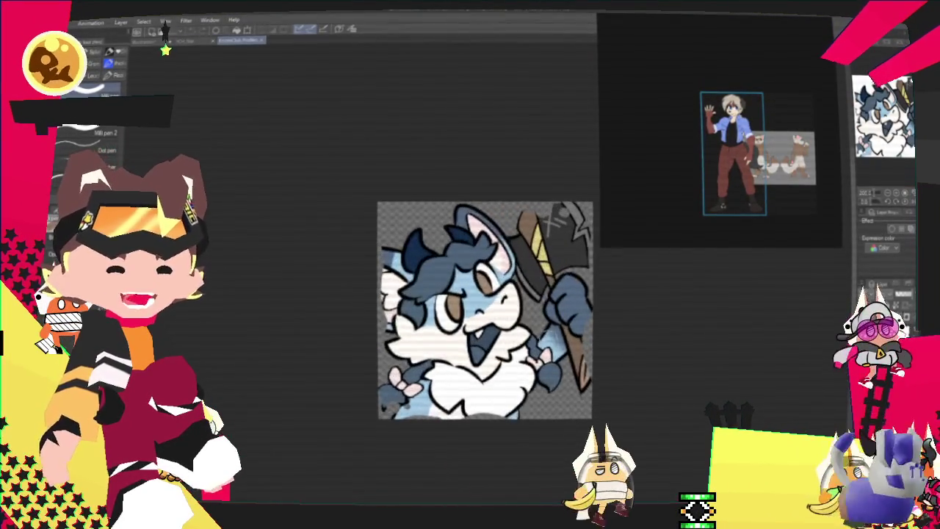
key("ctrl+0")
left_click_drag(760, 126, 834, 110)
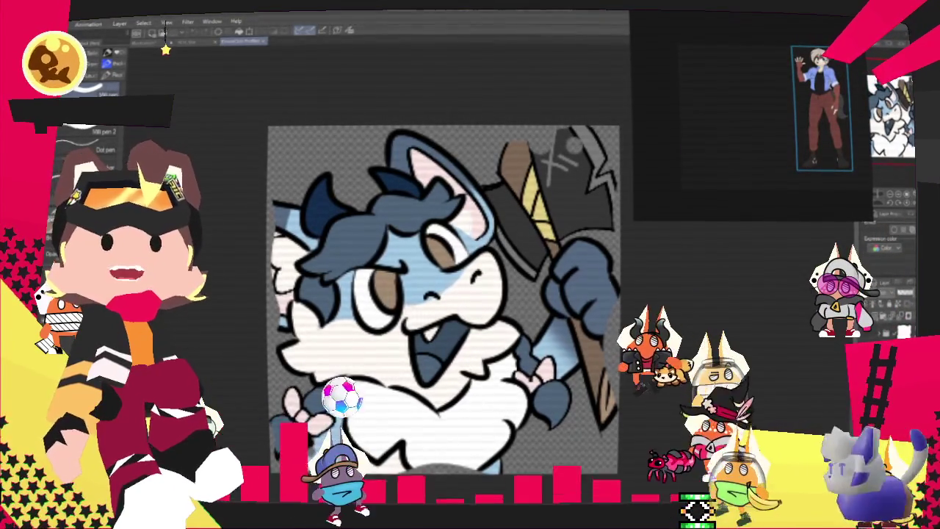
key("ctrl+v")
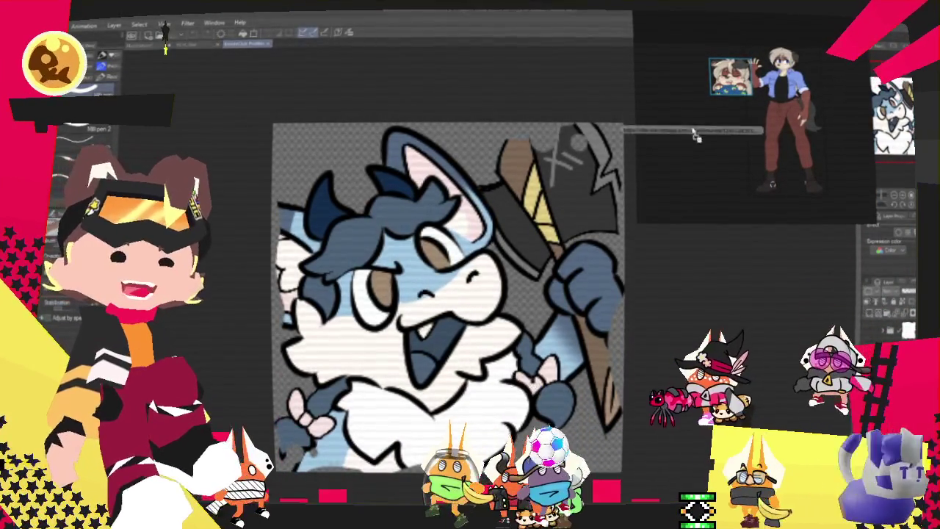
Paste another head close-up into the PureRef board and scale it up beside the full-body reference.
scroll(724, 126, "up", 3)
key("ctrl+v")
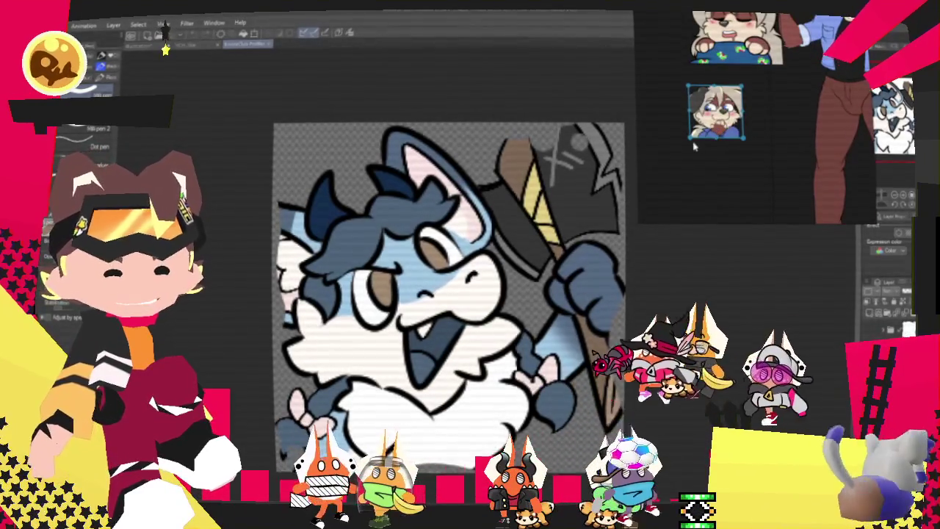
left_click_drag(691, 139, 669, 175)
scroll(735, 125, "down", 2)
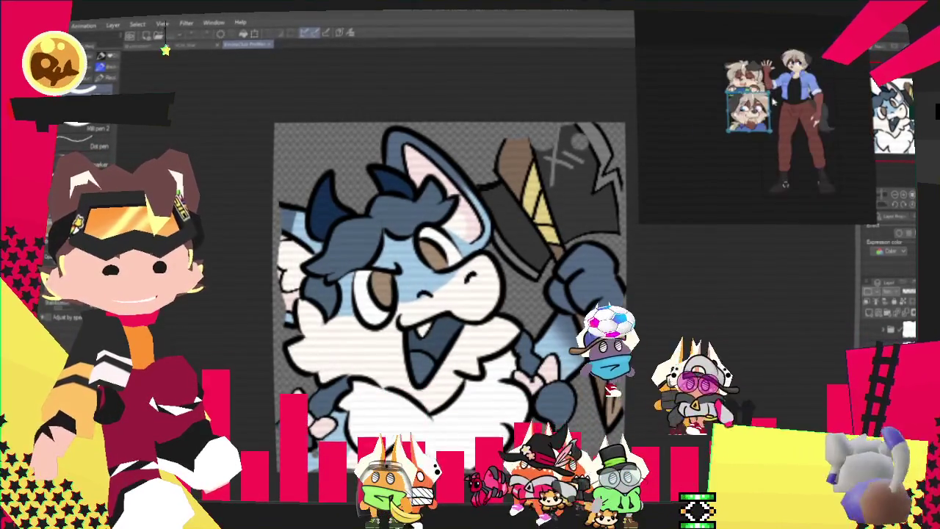
scroll(719, 147, "up", 2)
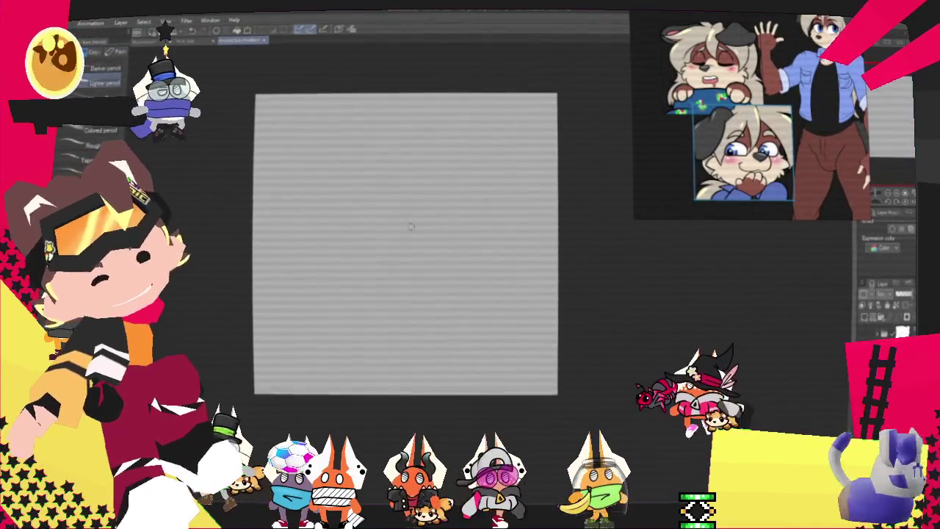
Pencil a round head circle, an upper-left ear shape and a scribbled shape on its right.
mouse_move(318, 244)
left_mouse_down()
mouse_move(387, 168)
mouse_move(476, 211)
left_mouse_up()
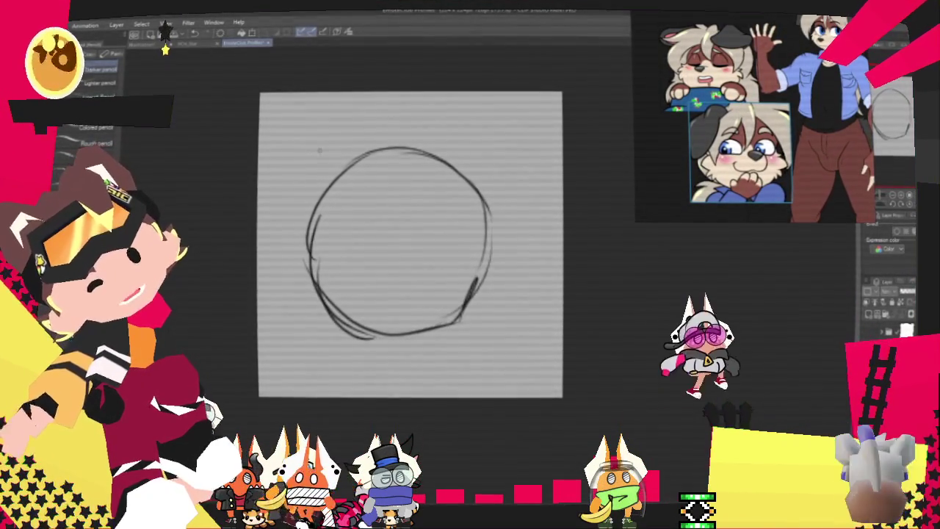
left_click_drag(402, 98, 421, 188)
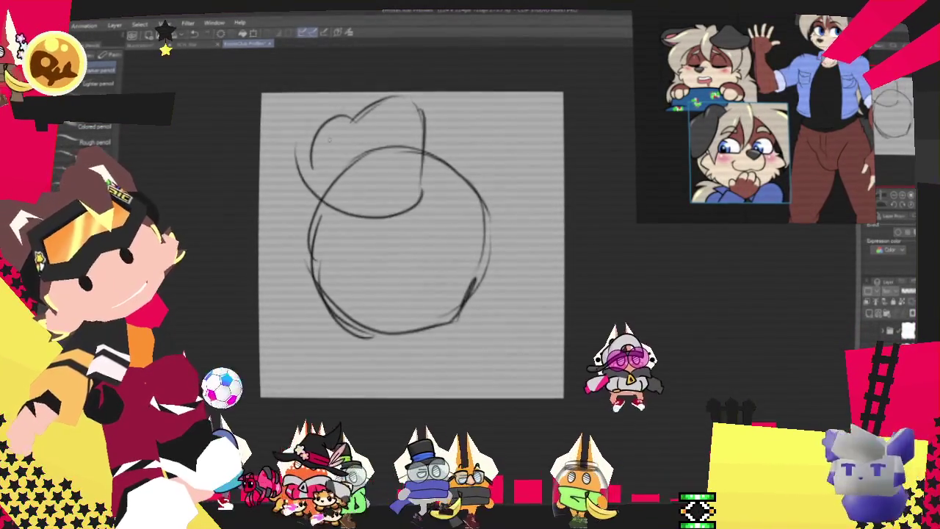
left_click_drag(296, 144, 423, 191)
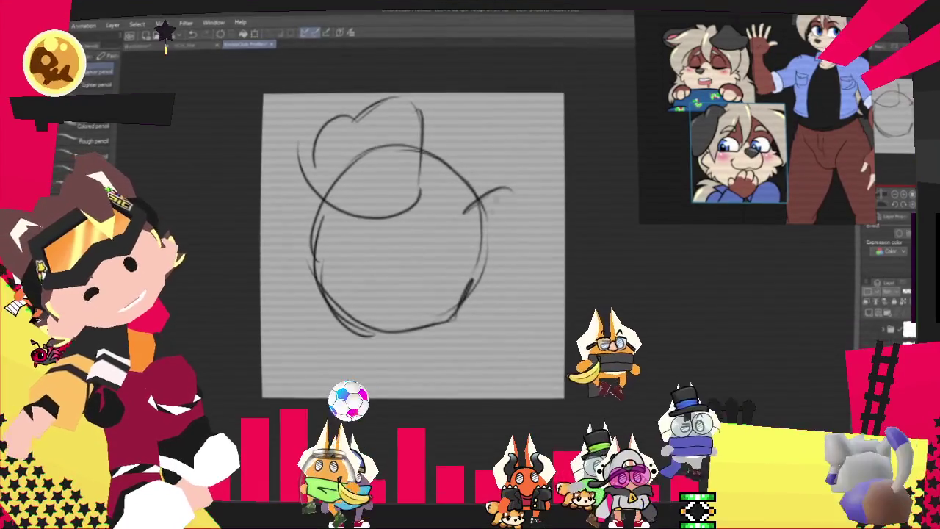
mouse_move(463, 206)
left_mouse_down()
mouse_move(508, 220)
mouse_move(551, 257)
mouse_move(514, 312)
left_mouse_up()
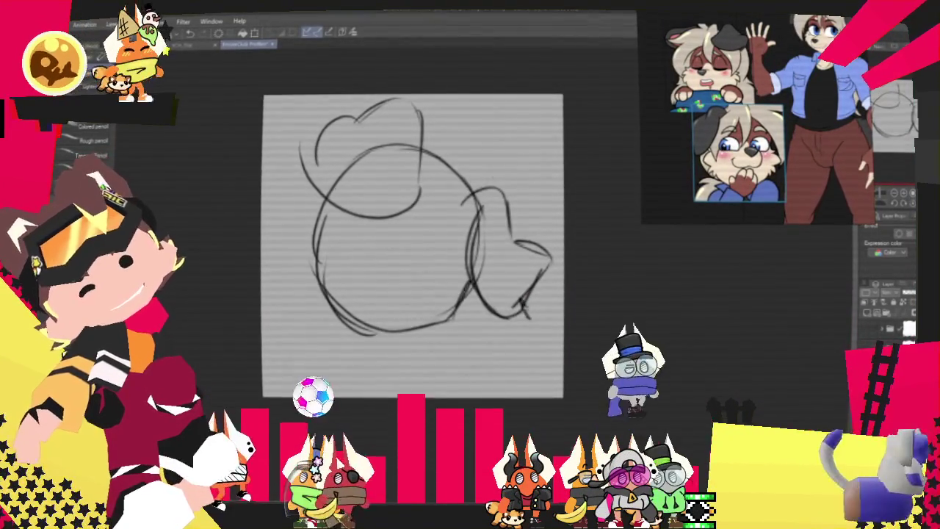
left_click_drag(519, 288, 526, 319)
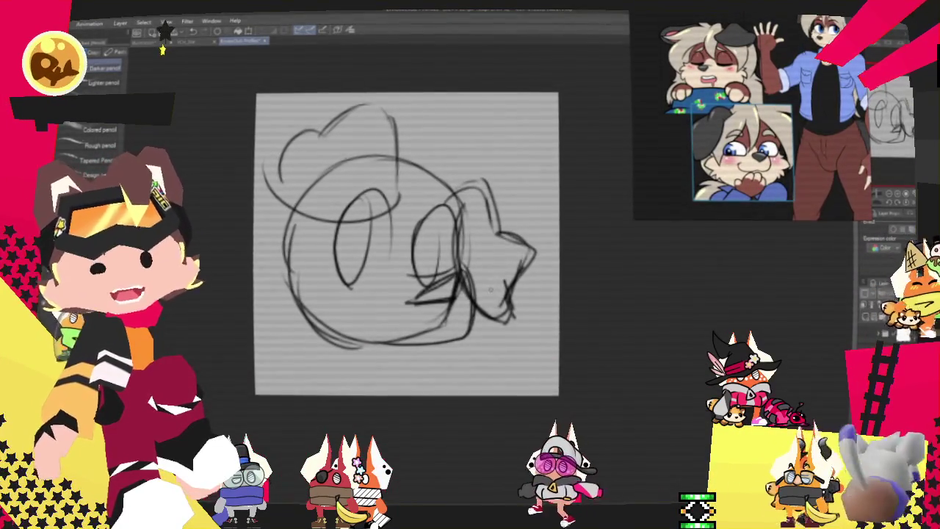
Rotate the rough sketch slightly, then add a small circle right of the head and a curve below.
key("ctrl+t")
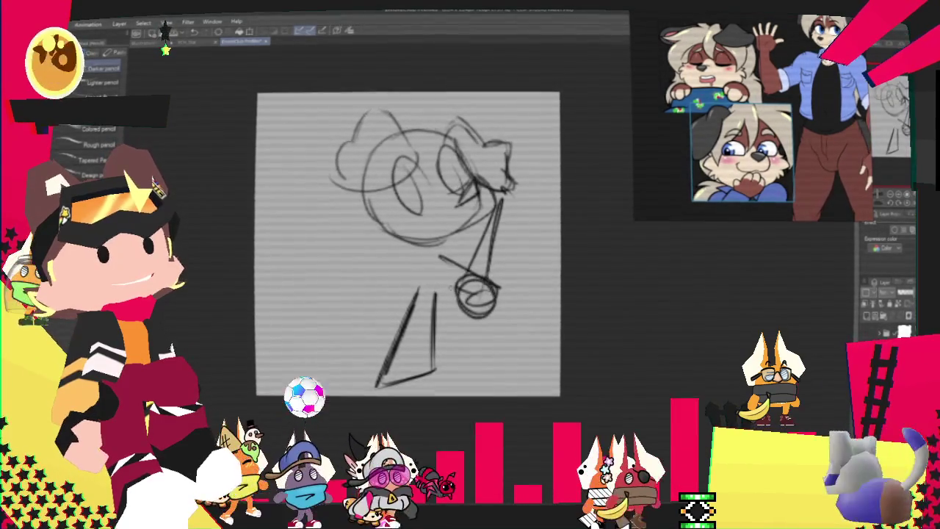
left_click_drag(514, 189, 508, 192)
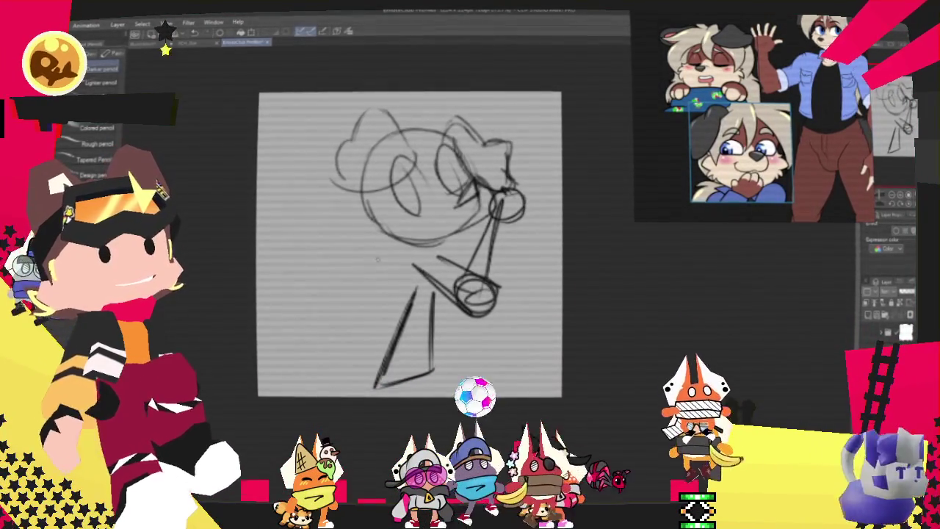
left_click_drag(340, 234, 387, 261)
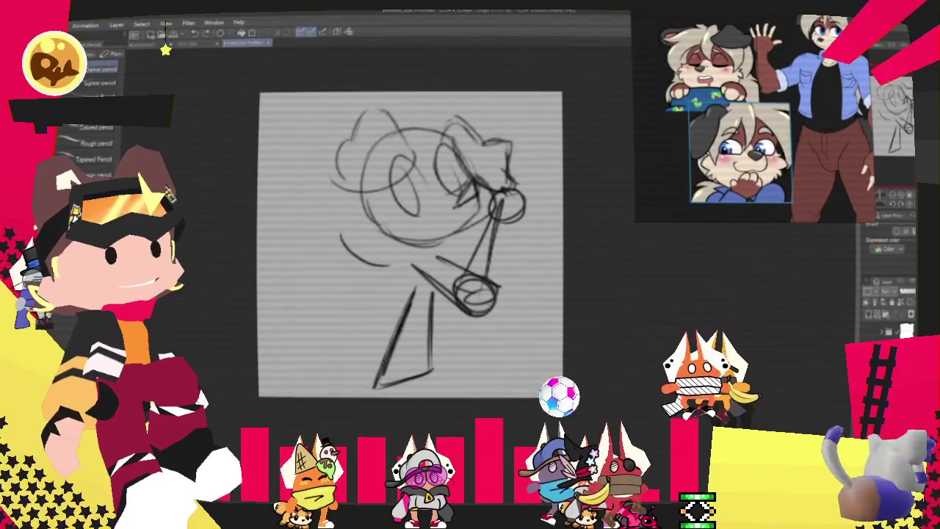
Resize the whole sketch, then draw the front wheel oval and curves along both wheel tops.
key("ctrl+t")
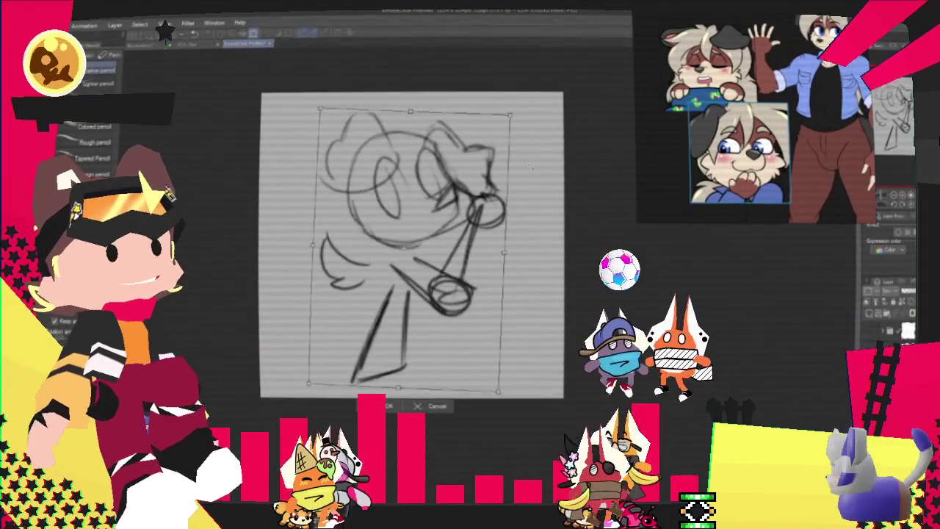
key("Return")
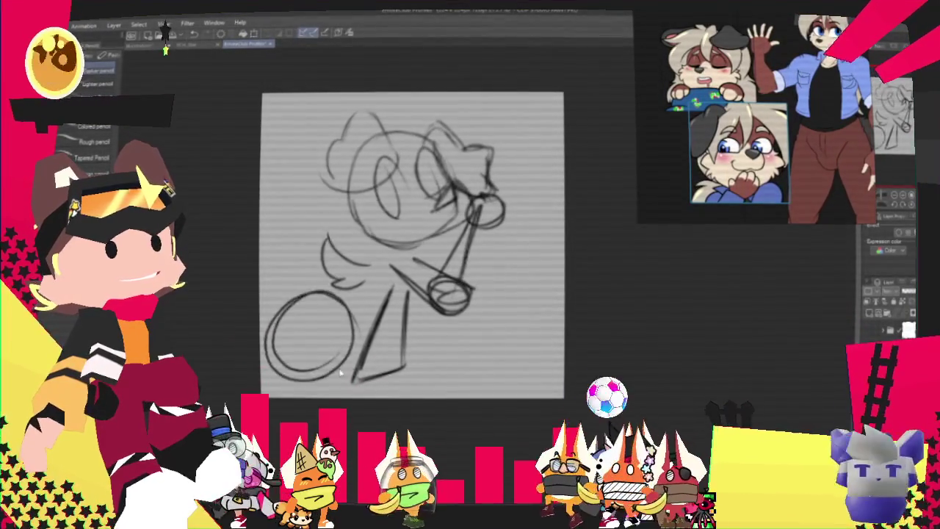
left_click_drag(462, 308, 544, 345)
mouse_move(478, 294)
left_mouse_down()
mouse_move(562, 352)
mouse_move(558, 359)
left_mouse_up()
left_click_drag(477, 288, 562, 278)
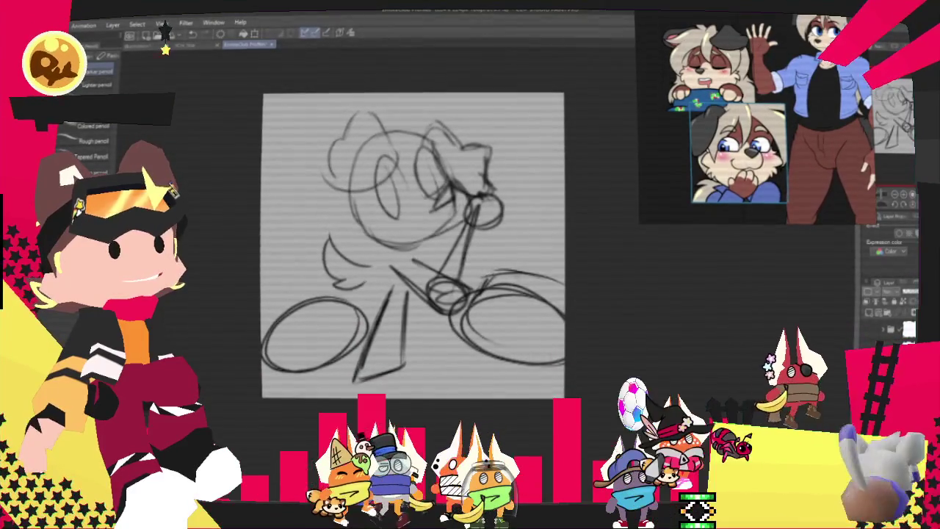
left_click_drag(268, 312, 360, 287)
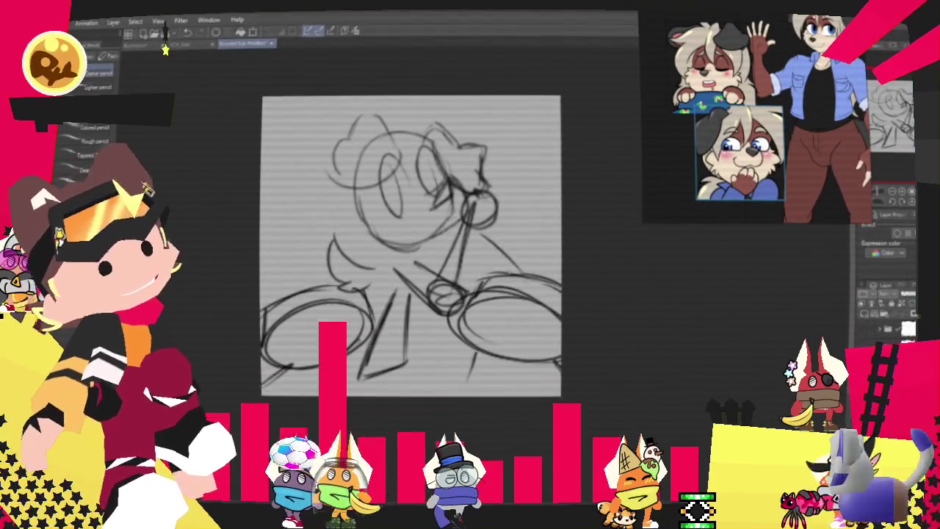
Sketch diagonal frame lines, strokes and loops on the left wheel, plus a hair curve atop the head.
left_click_drag(474, 246, 507, 309)
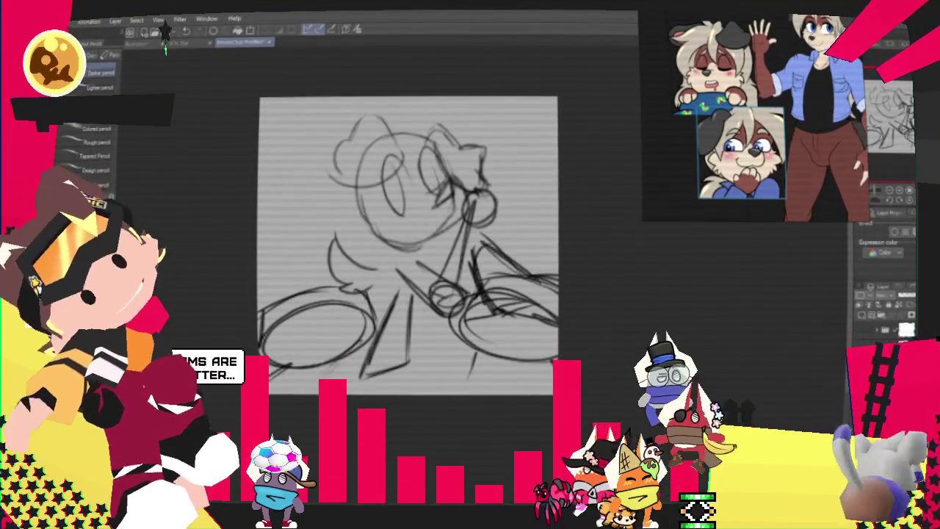
left_click_drag(412, 337, 457, 332)
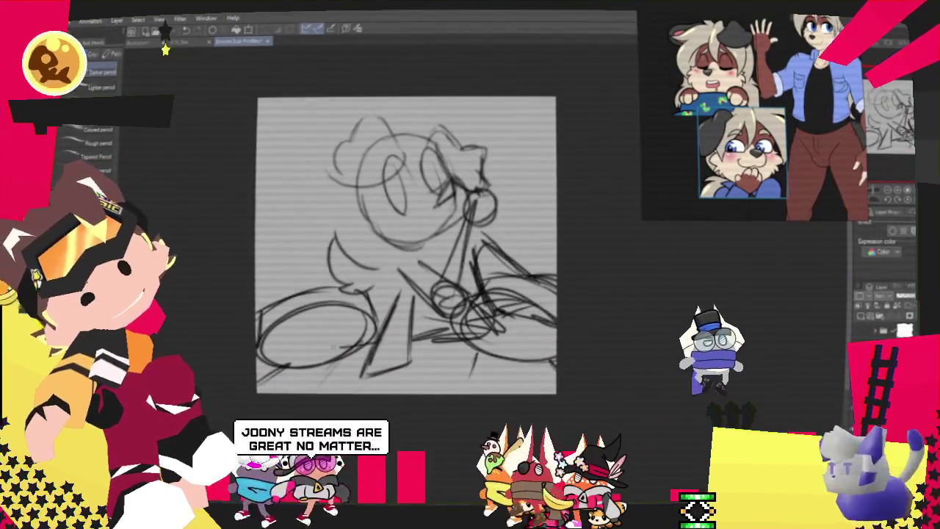
left_click_drag(294, 340, 371, 329)
left_click_drag(297, 287, 327, 268)
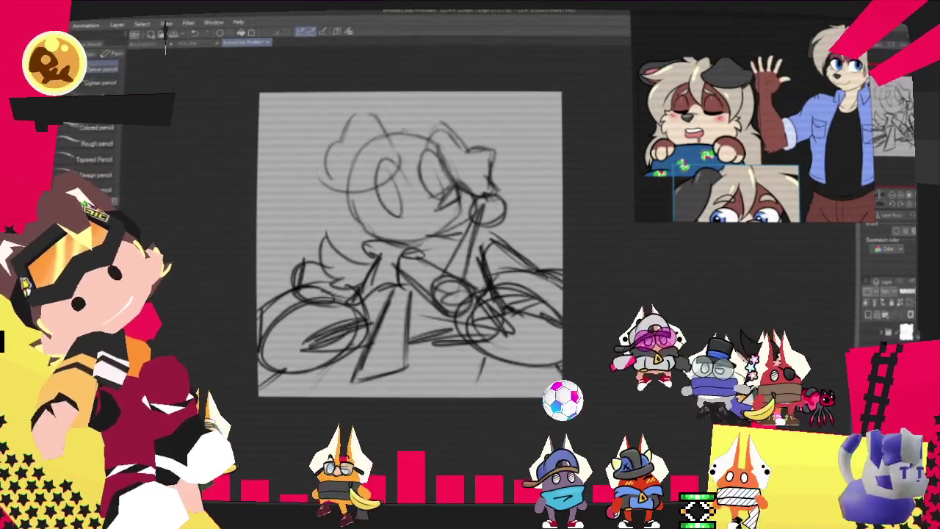
left_click_drag(383, 132, 461, 119)
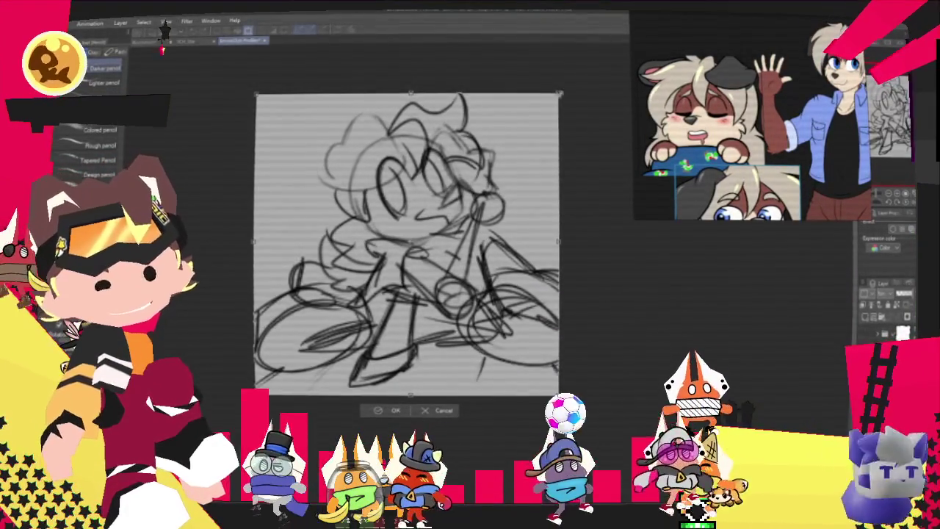
Shift the whole rough sketch slightly left and rotate it a little counter-clockwise.
key("ctrl+t")
left_click_drag(560, 131, 546, 135)
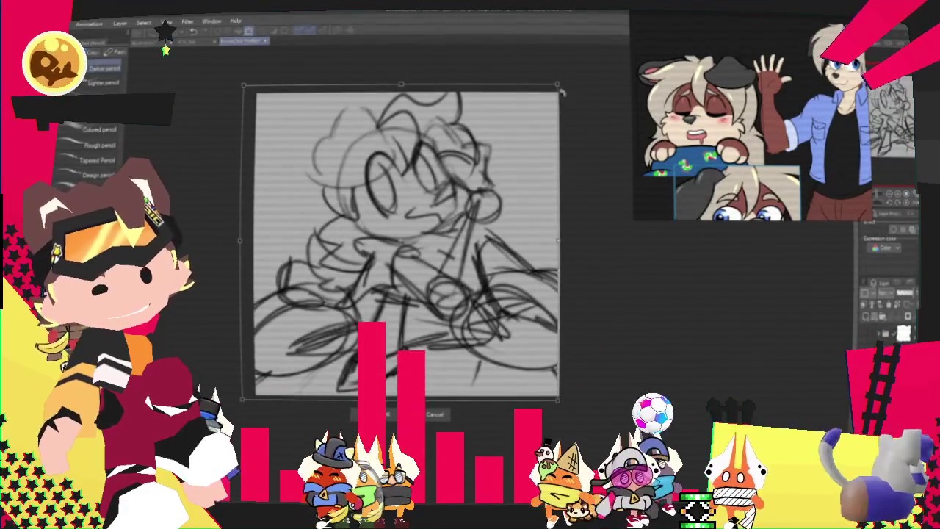
left_click_drag(556, 85, 555, 81)
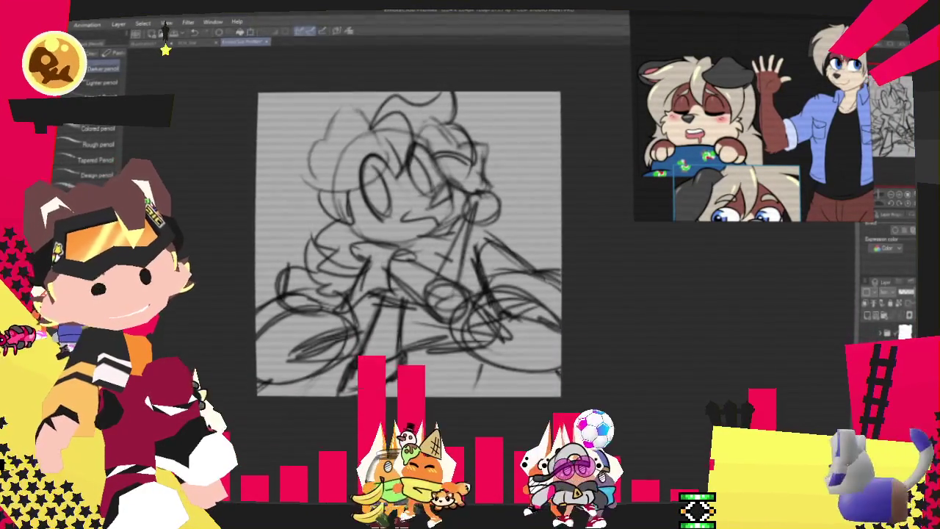
key("Return")
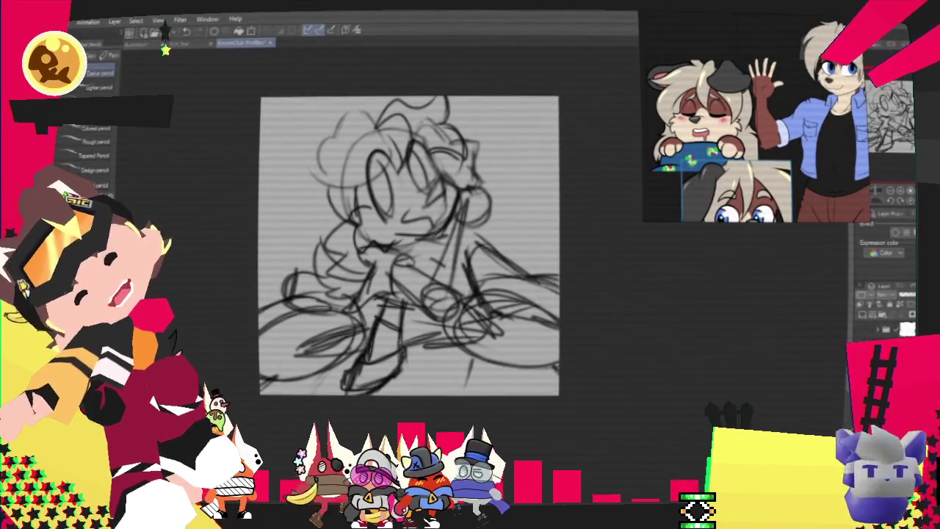
key("p")
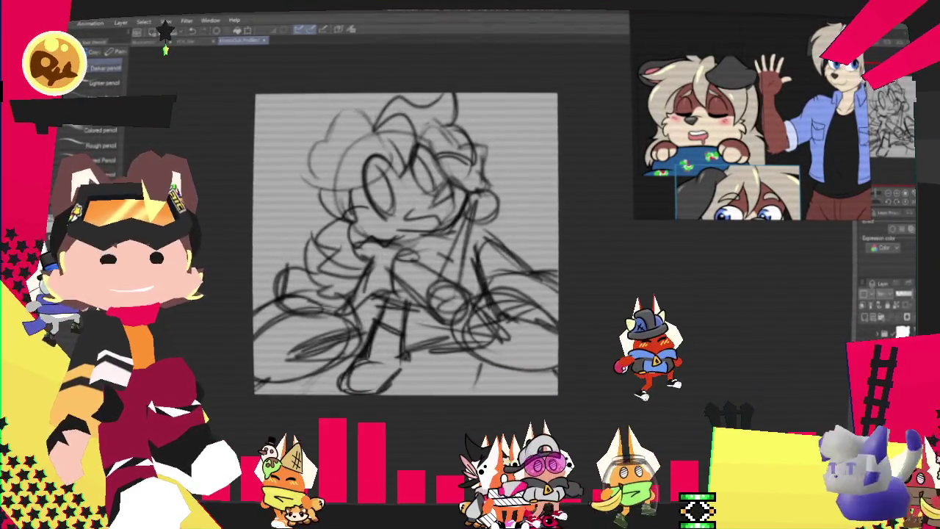
Rotate the sketch layer slightly clockwise.
key("ctrl+t")
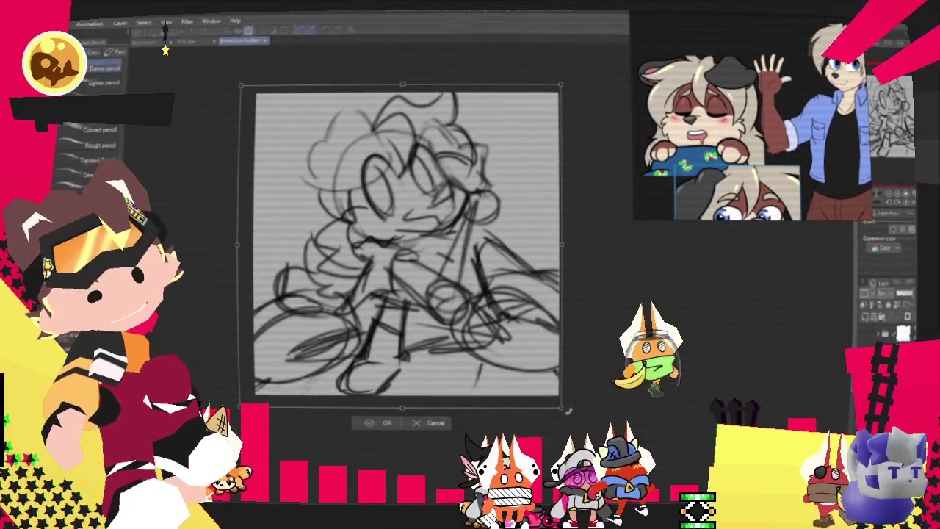
left_click_drag(573, 410, 539, 349)
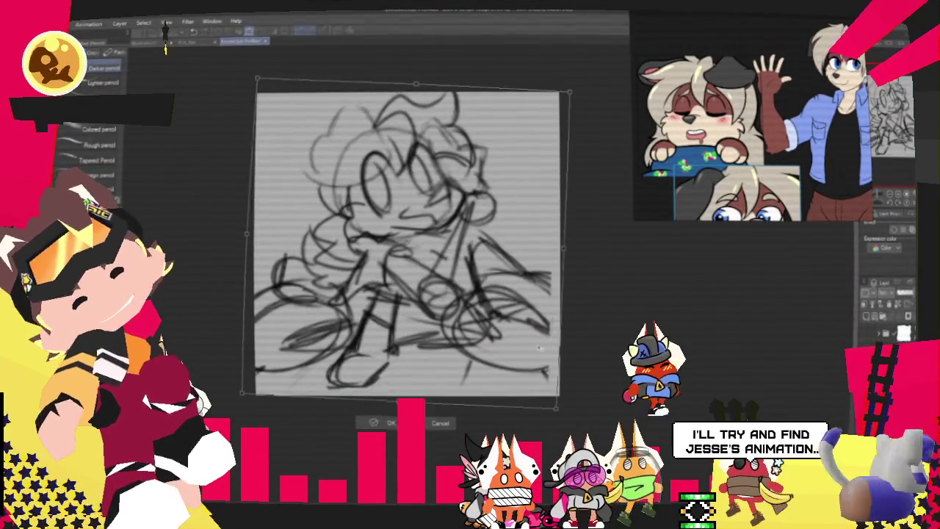
key("Return")
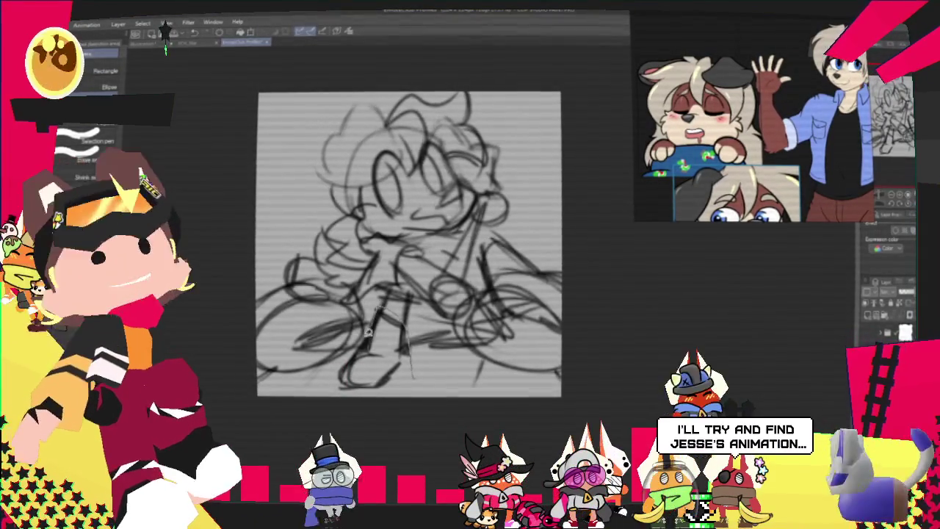
Select and reshape the leg strokes by dragging their bottom corners, then tint the sketch lines blue.
key("o")
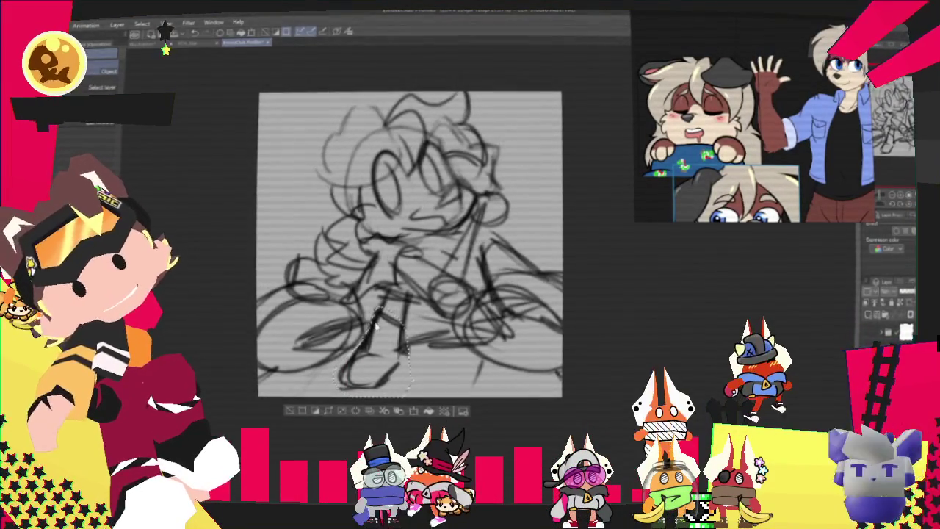
right_click(374, 324)
left_click(411, 367)
left_click_drag(338, 389, 311, 420)
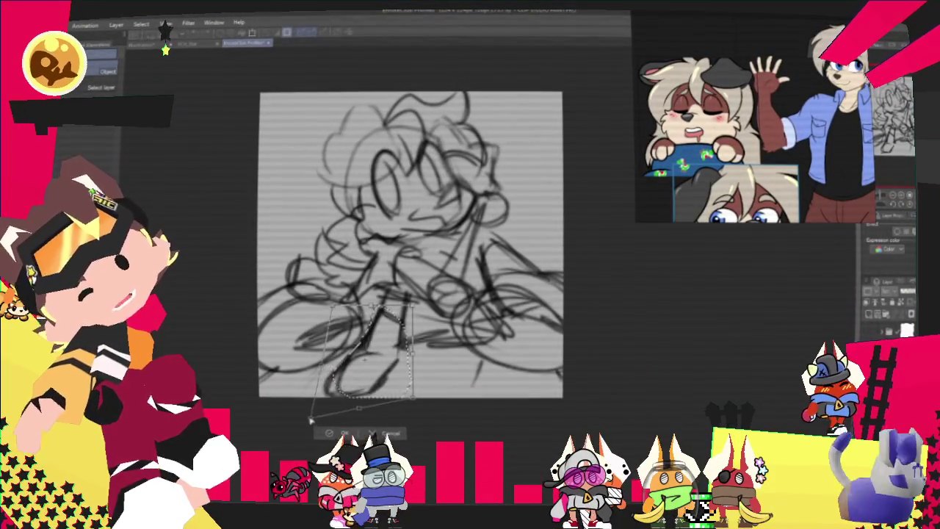
left_click_drag(404, 415, 411, 418)
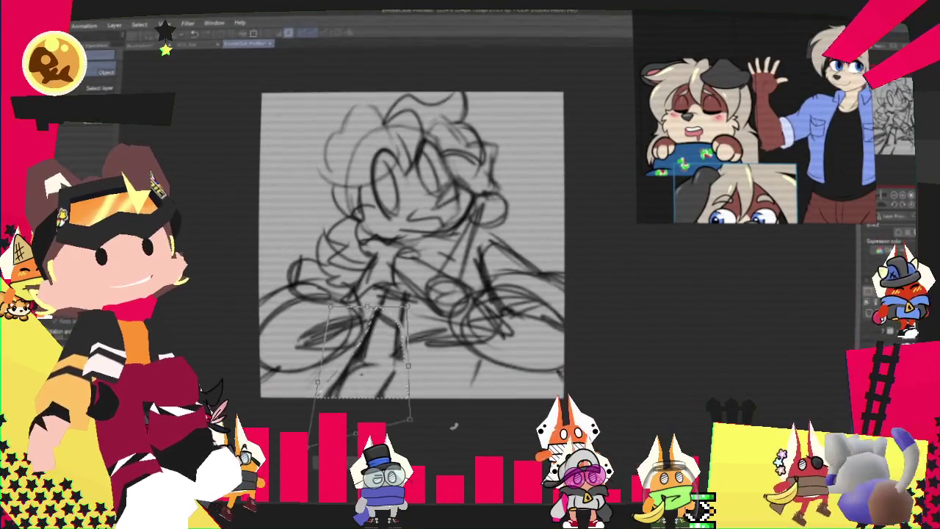
left_click_drag(411, 417, 403, 418)
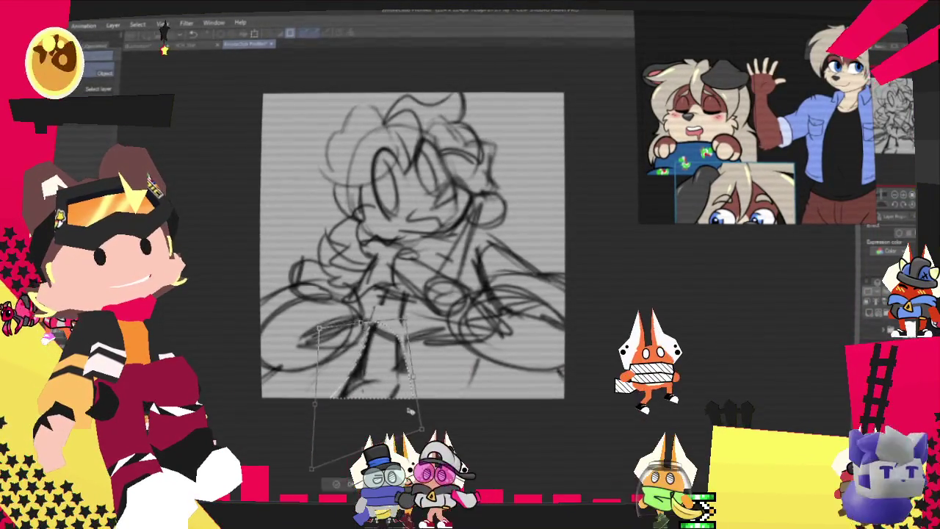
key("Return")
key("p")
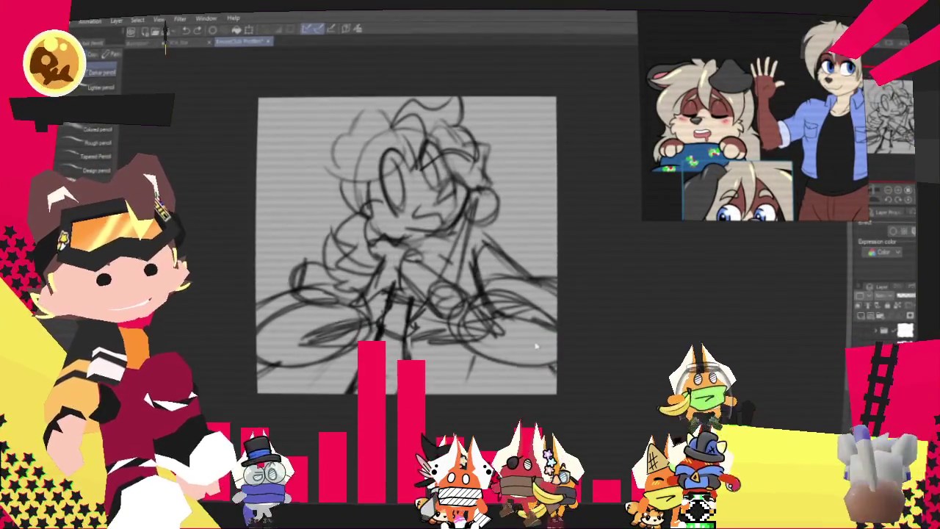
key("ctrl+shift+l")
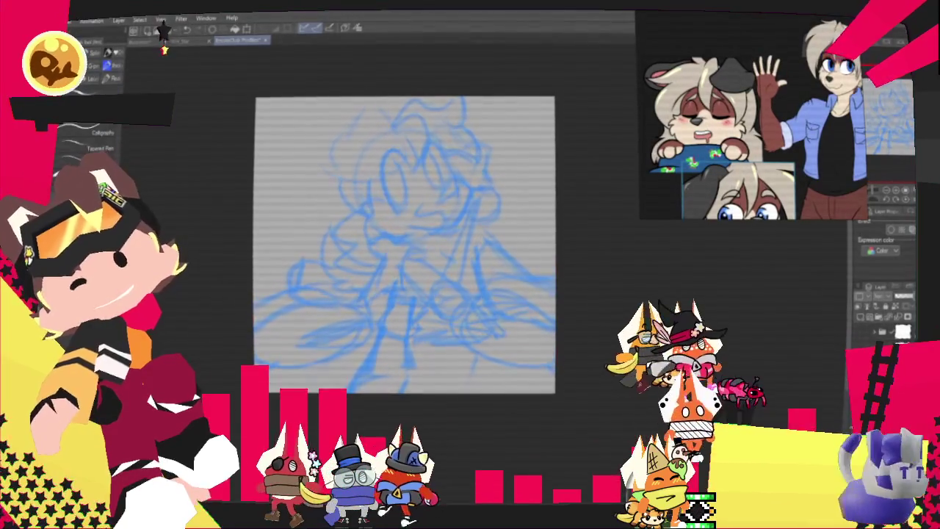
Pick the Pen sub-tools, then the Lasso selection tool.
key("p")
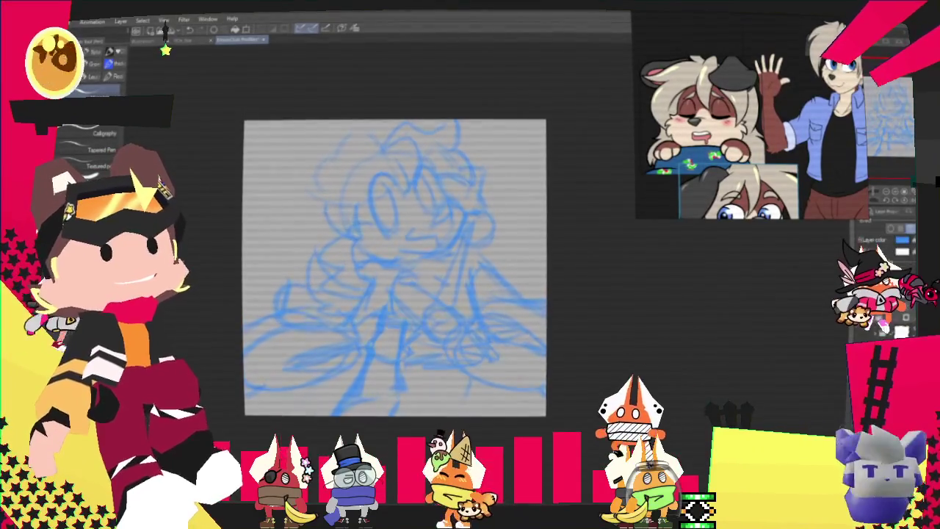
key("m")
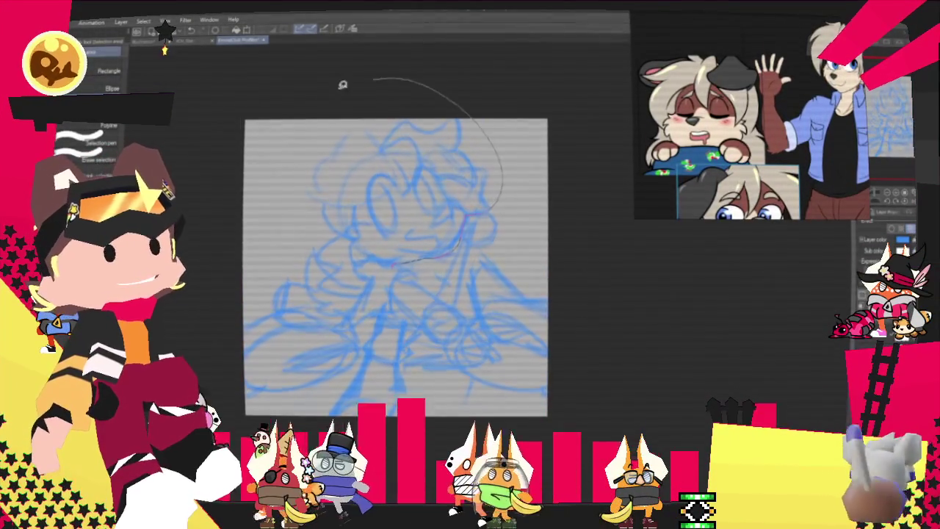
Lasso the character's head and rotate it slightly clockwise.
left_click_drag(364, 78, 315, 250)
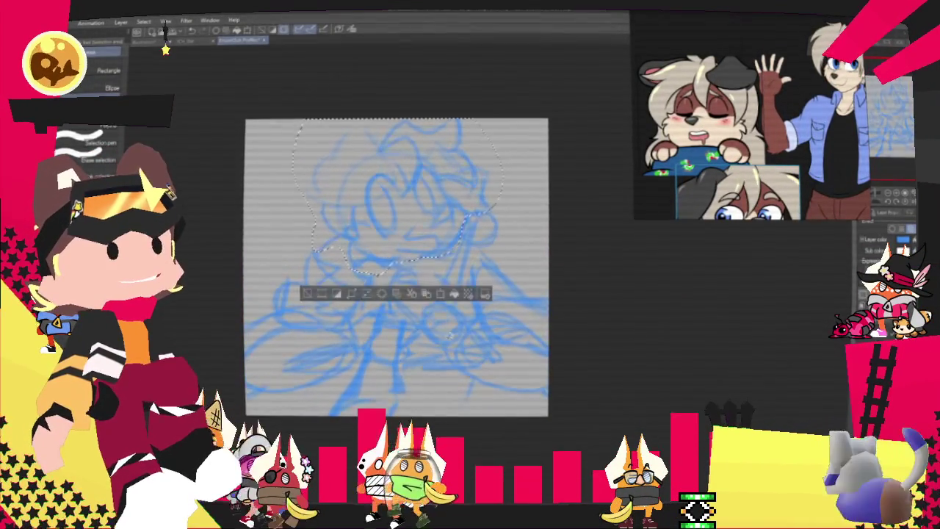
key("ctrl+t")
left_click_drag(514, 253, 505, 281)
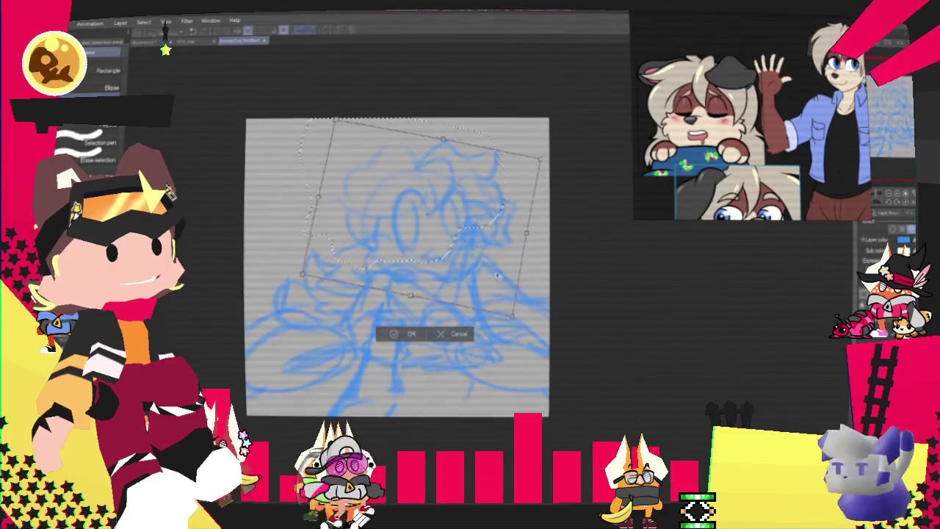
key("Return")
Rotate the whole sketch layer slightly clockwise, then nudge and rotate it once more.
key("ctrl+d")
key("ctrl+t")
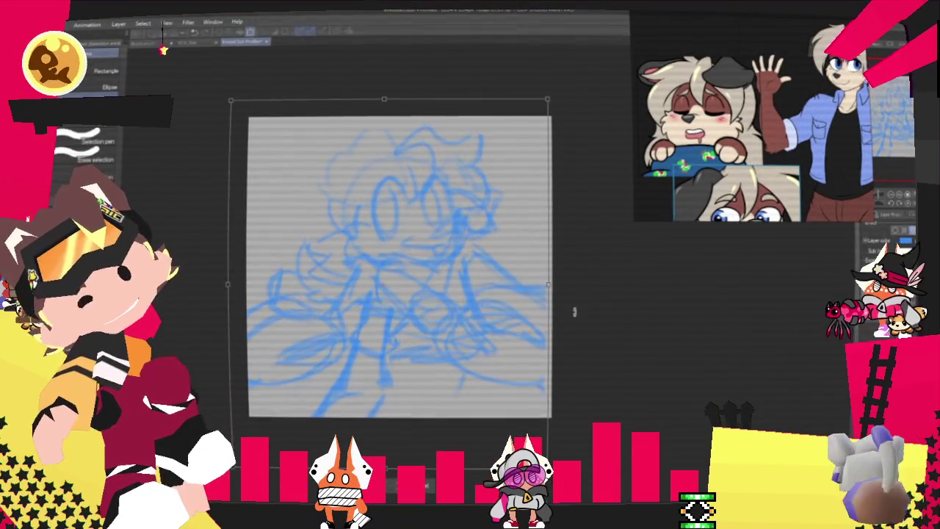
left_click_drag(573, 312, 565, 358)
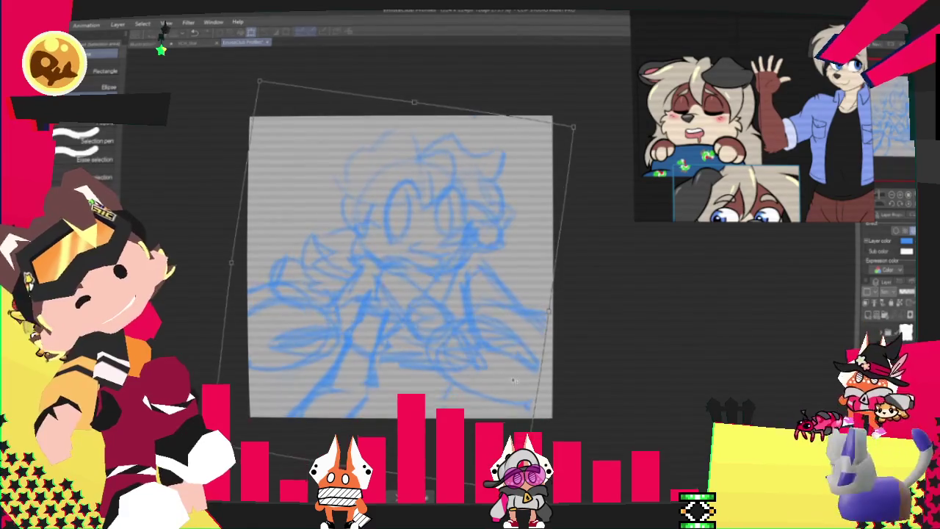
key("Return")
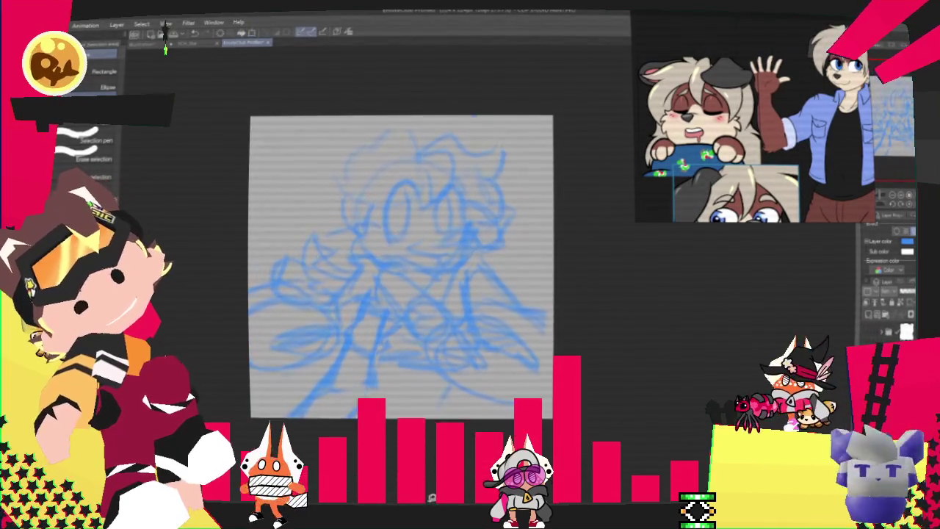
key("ctrl+t")
left_click_drag(525, 344, 470, 420)
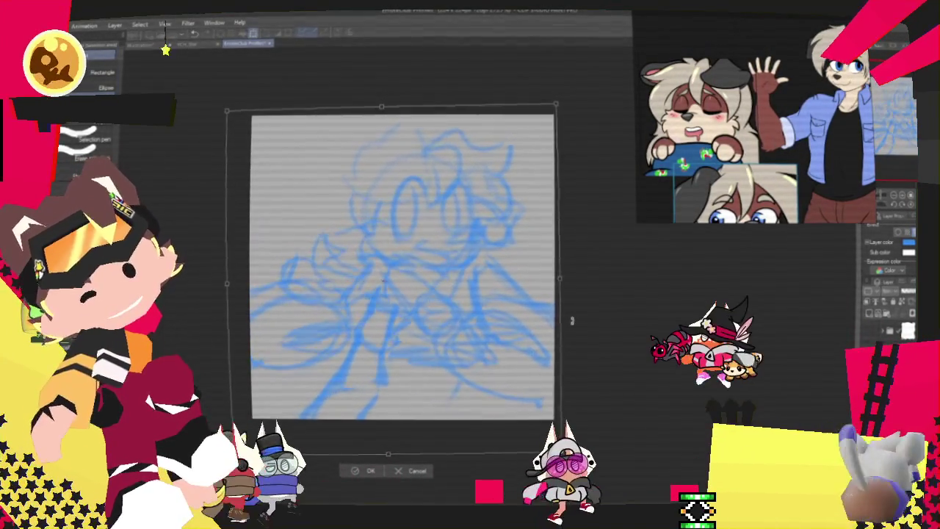
key("Return")
Select the head area, then clear the selection and return to the inking pens.
left_click_drag(301, 147, 478, 220)
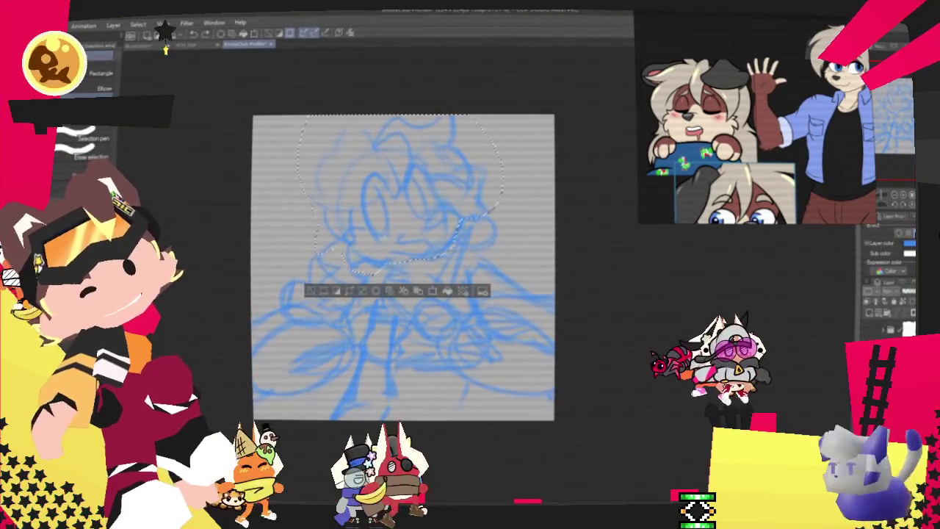
key("ctrl+d")
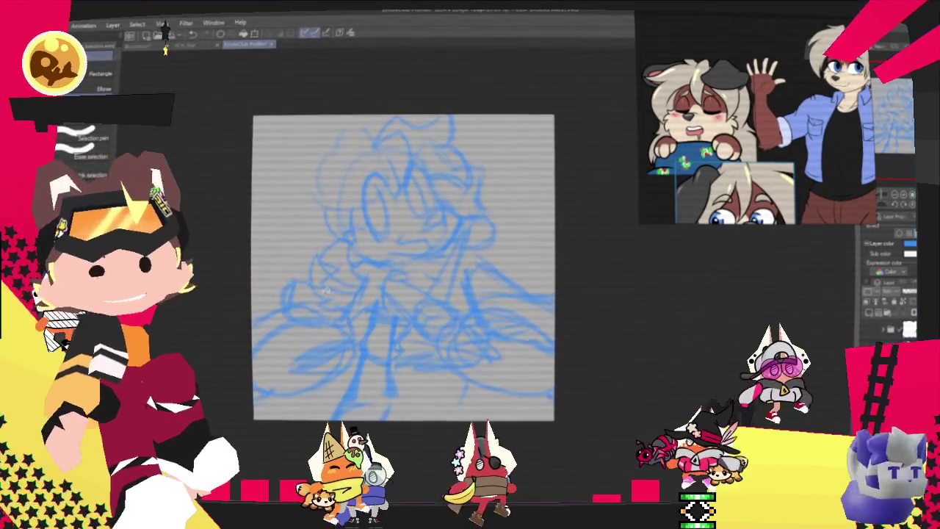
key("p")
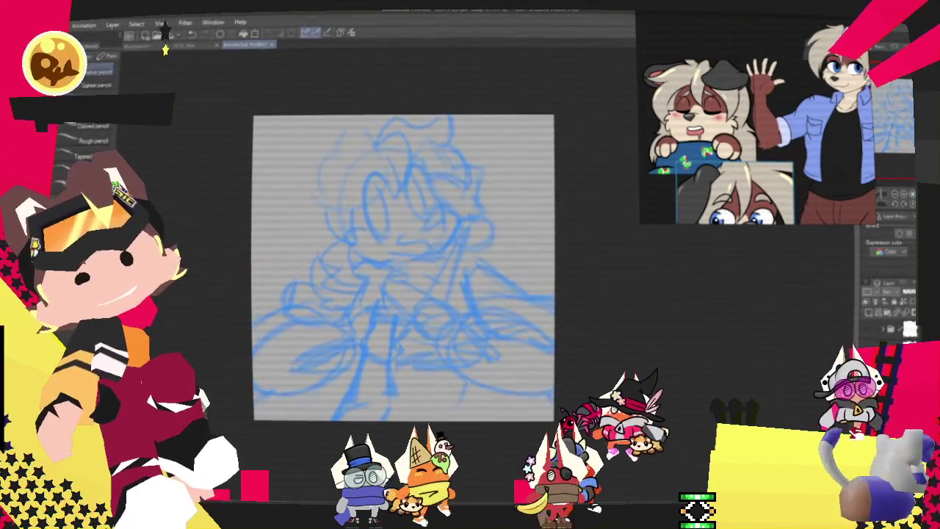
scroll(359, 265, "up", 2)
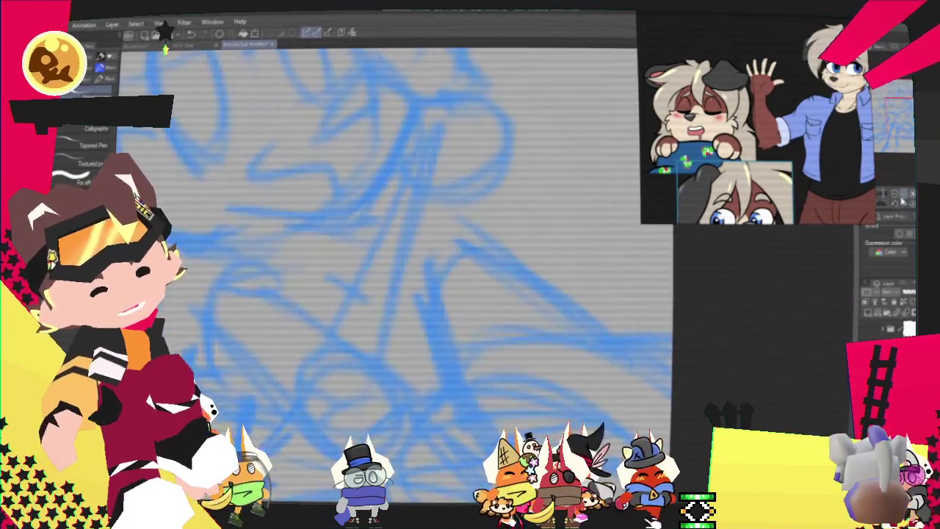
Zoom to the face and ink the left eye outline above the nose, redoing rejected strokes.
scroll(360, 264, "down", 1)
left_click_drag(360, 264, 431, 296)
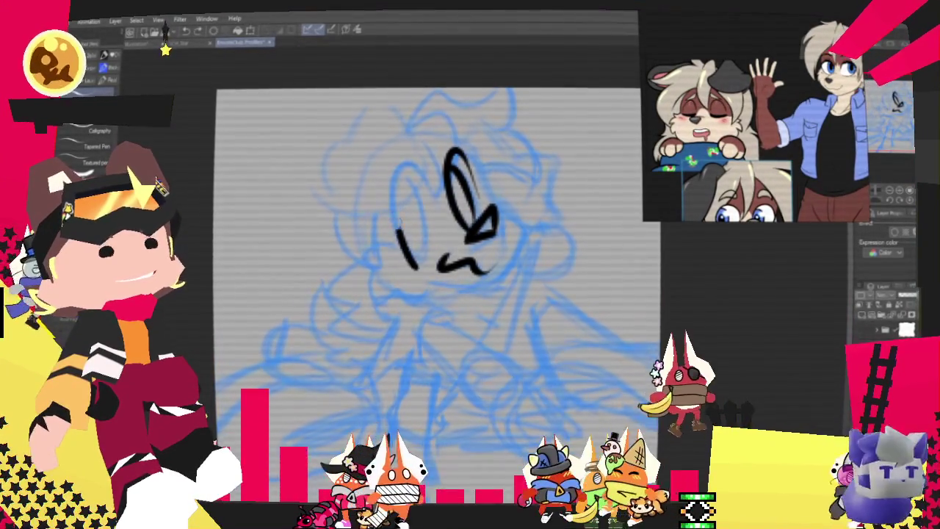
left_click_drag(419, 172, 415, 264)
key("ctrl+z")
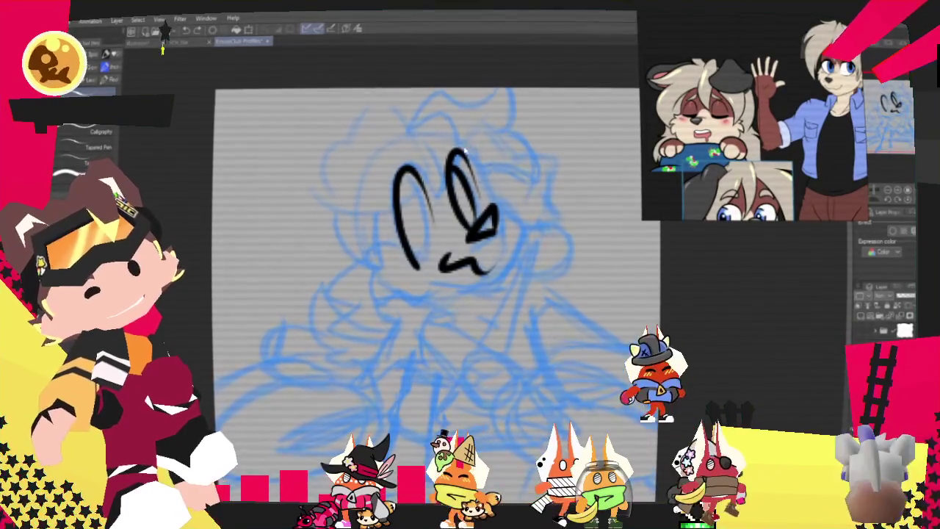
key("ctrl+z")
key("ctrl+z")
key("ctrl+z")
left_click_drag(479, 163, 464, 228)
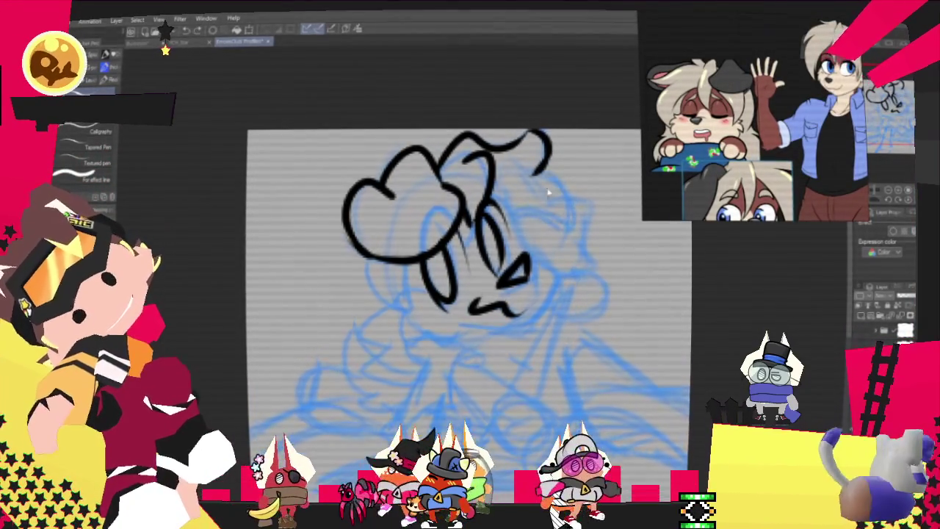
Ink thick hair curls along the head's right side and a line rising right of the mouth.
left_click_drag(545, 175, 534, 232)
mouse_move(569, 195)
left_mouse_down()
mouse_move(591, 218)
mouse_move(587, 233)
left_mouse_up()
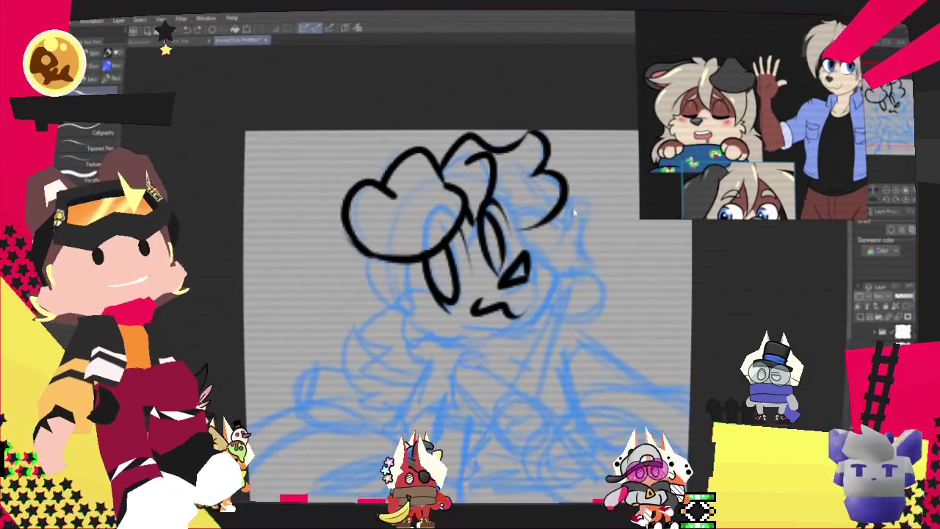
left_click_drag(580, 219, 536, 234)
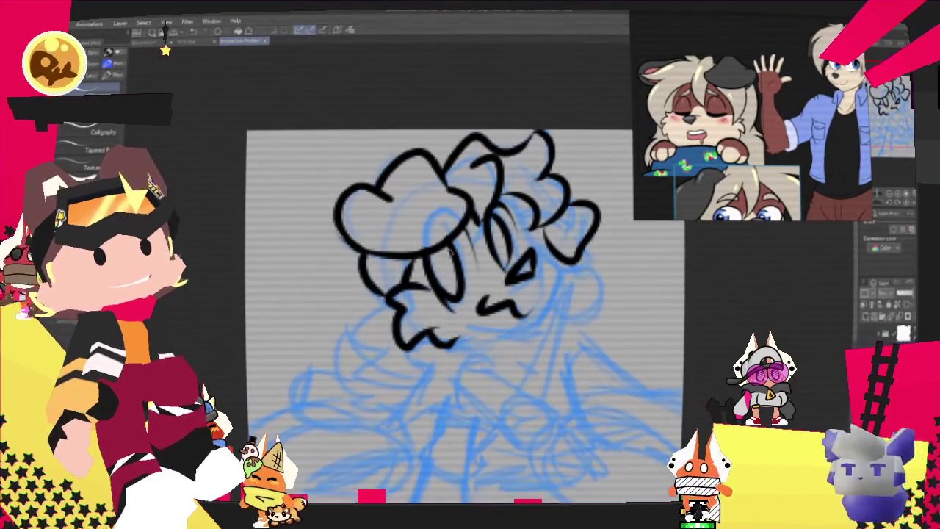
left_click_drag(440, 294, 423, 256)
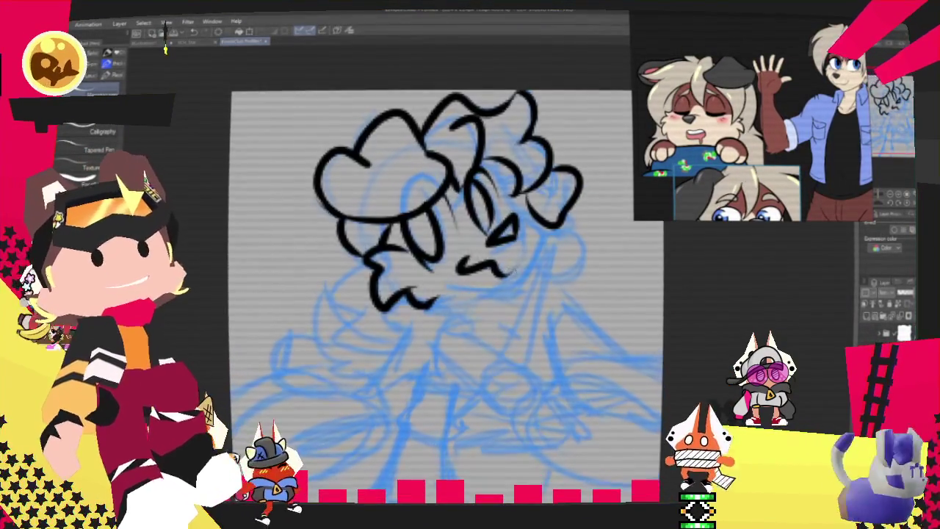
left_click_drag(499, 292, 542, 234)
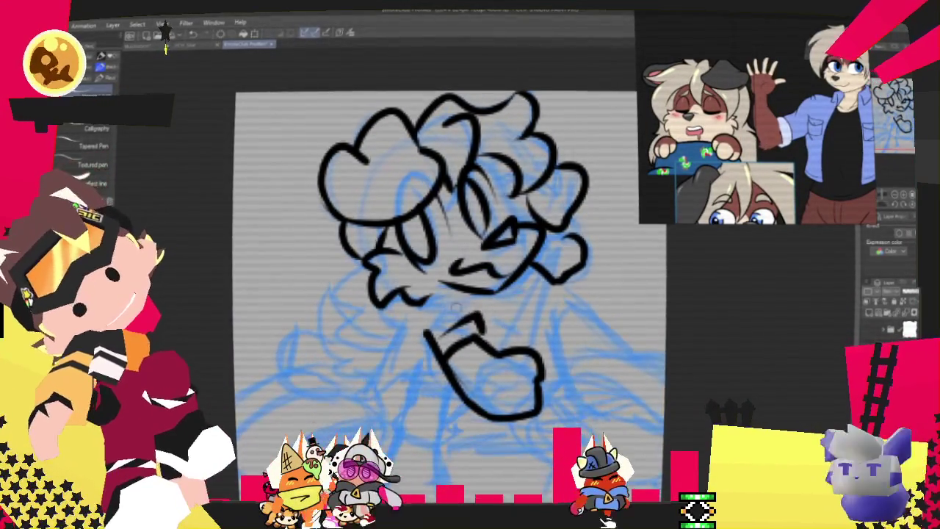
Ink the start of the arm below the face and continue down over the body.
left_click_drag(385, 317, 439, 367)
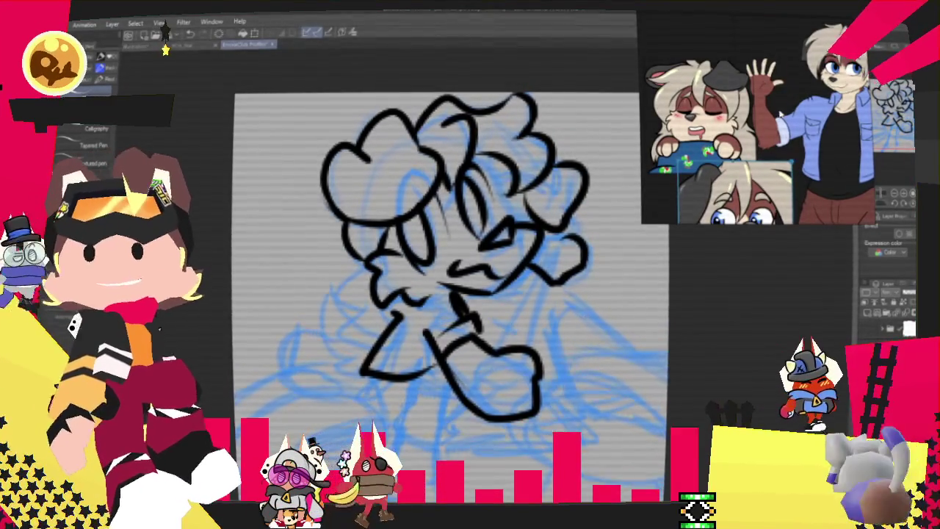
scroll(451, 257, "down", 1)
scroll(452, 257, "down", 2)
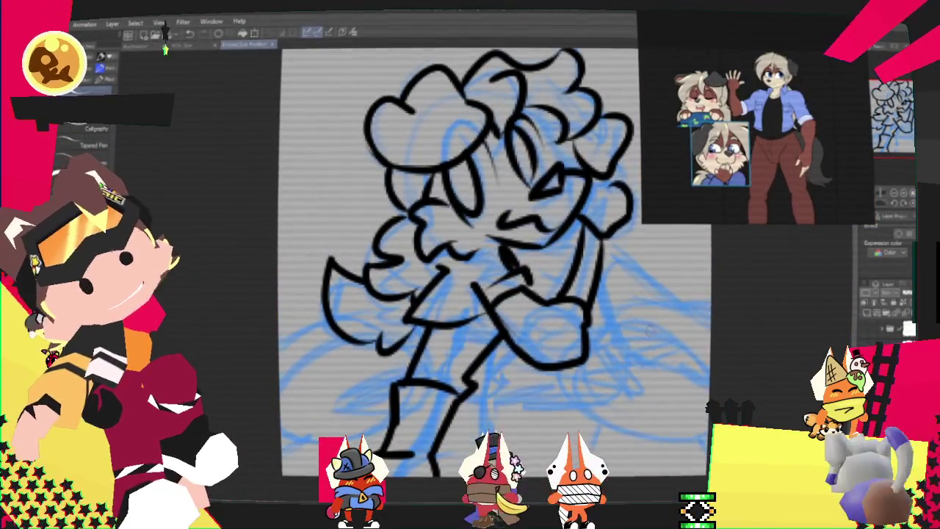
scroll(459, 257, "up", 1)
Ink a closed curved loop for the right-hand motorbike wheel.
scroll(396, 294, "down", 1)
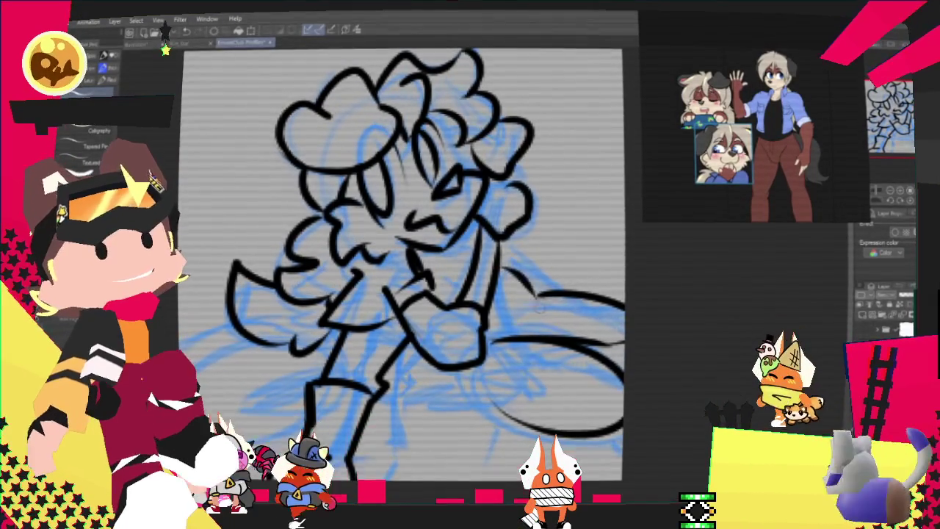
left_click_drag(539, 273, 522, 323)
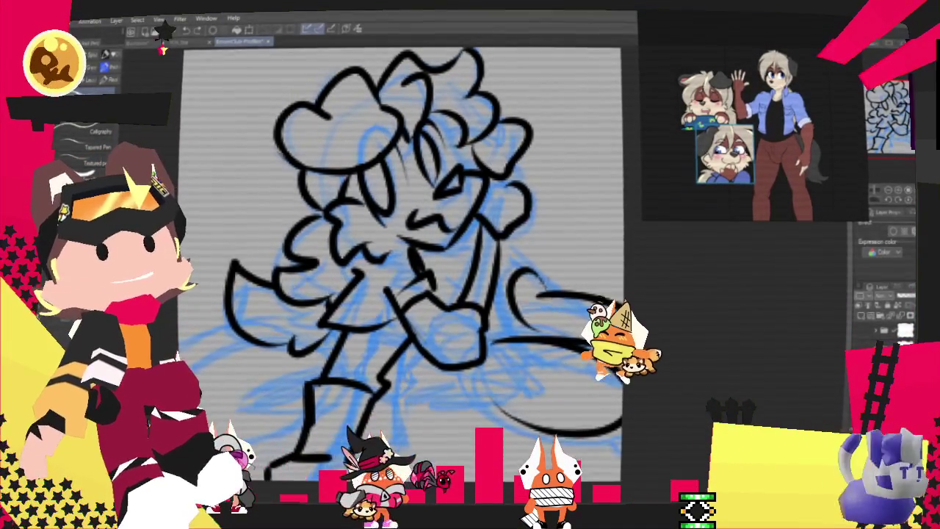
left_click_drag(535, 277, 530, 328)
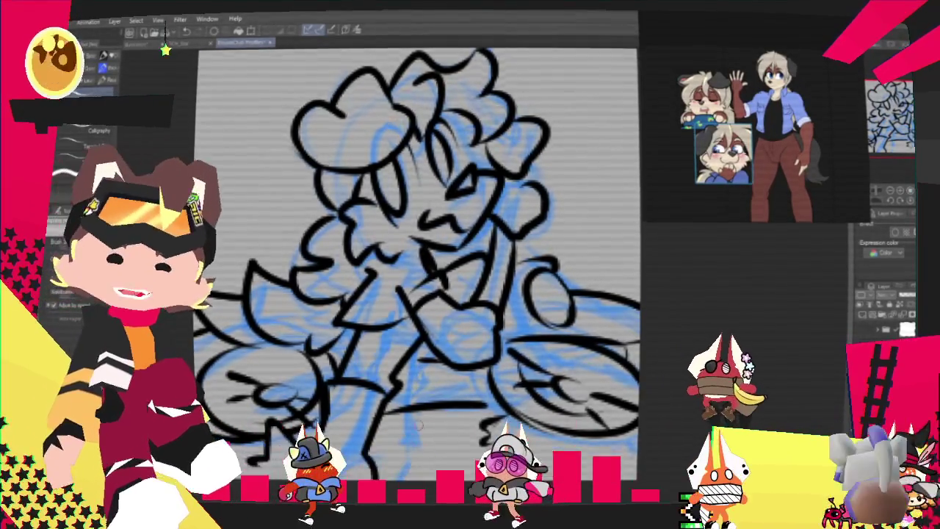
key("ctrl+minus")
key("ctrl+plus")
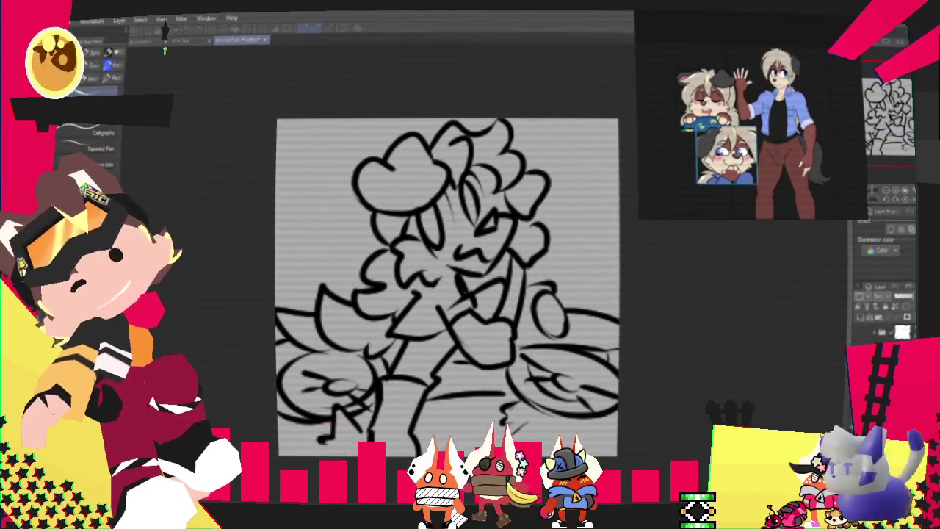
Fill the shirt blue, then paint the fist and arm reddish-brown sampled from the reference.
mouse_move(444, 283)
left_mouse_down()
mouse_move(452, 312)
mouse_move(408, 327)
left_mouse_up()
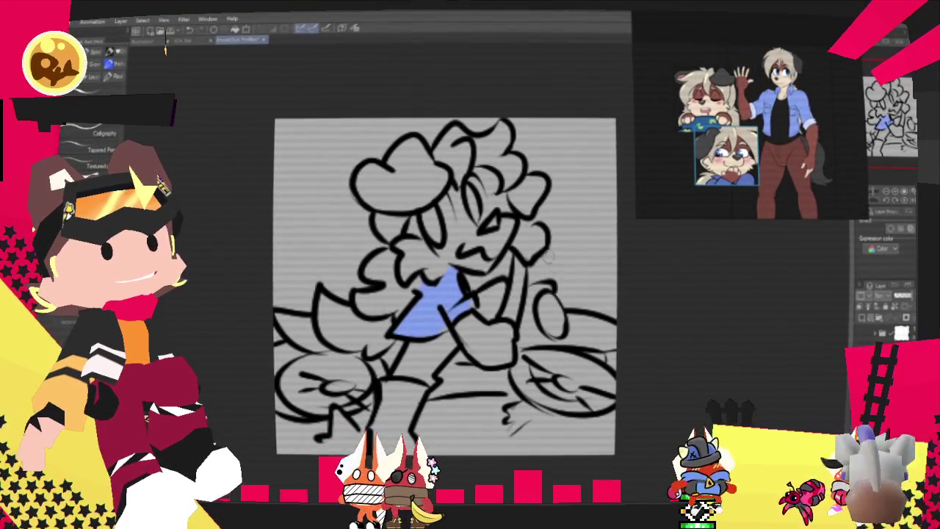
left_click(166, 48)
left_click(760, 129)
mouse_move(466, 327)
left_mouse_down()
mouse_move(478, 323)
mouse_move(506, 356)
mouse_move(499, 364)
left_mouse_up()
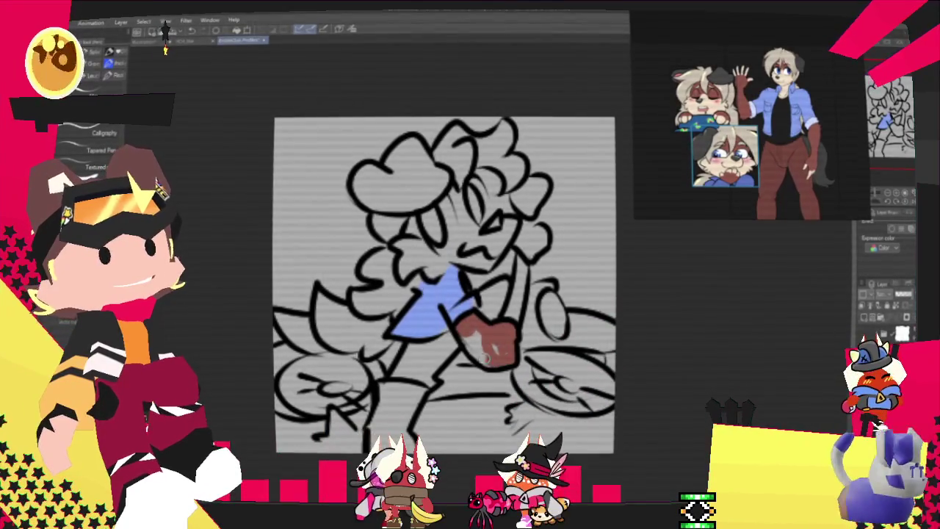
left_click_drag(534, 249, 519, 239)
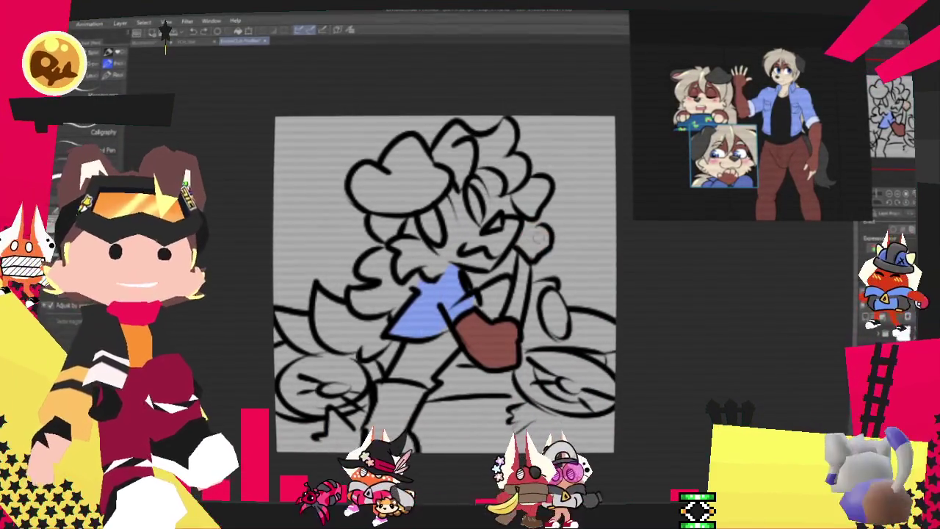
key("ctrl+z")
key("ctrl+y")
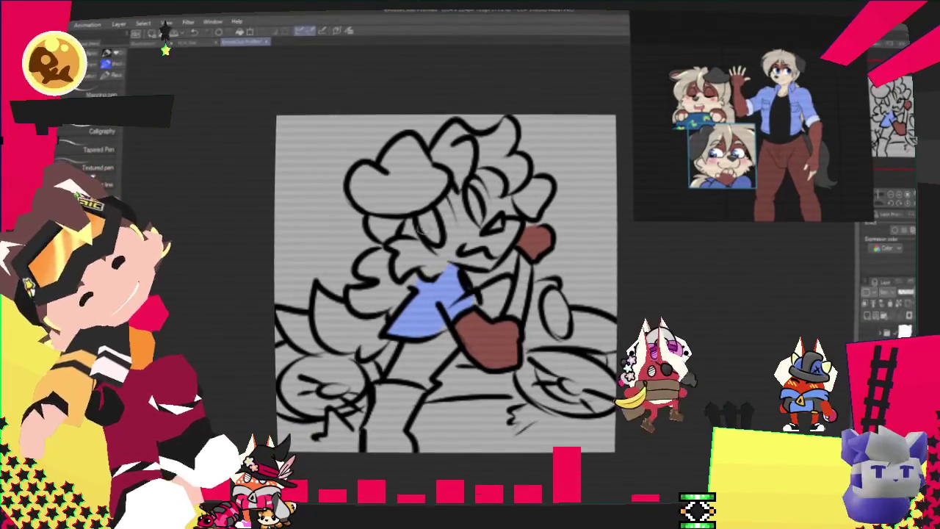
key("ctrl+y")
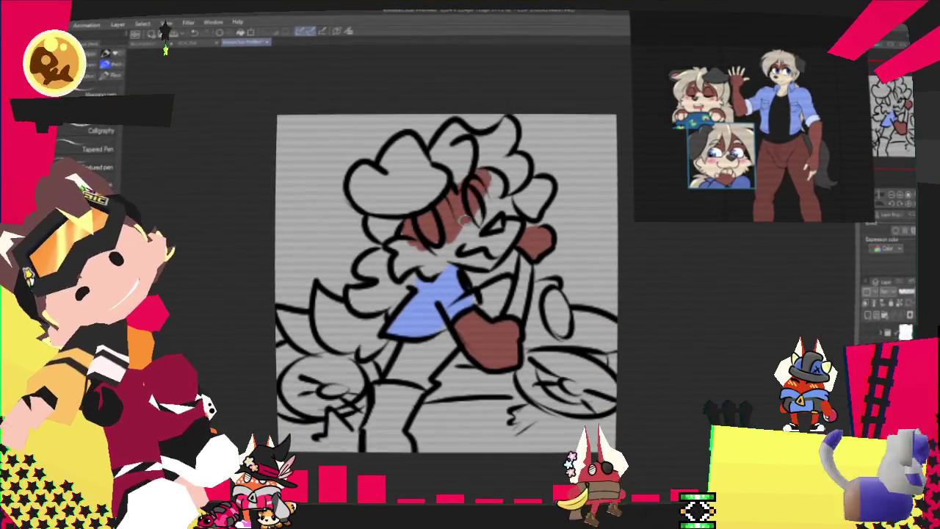
Restore the reddish-brown and beige fur strokes, then paint the eyes blue.
key("ctrl+y")
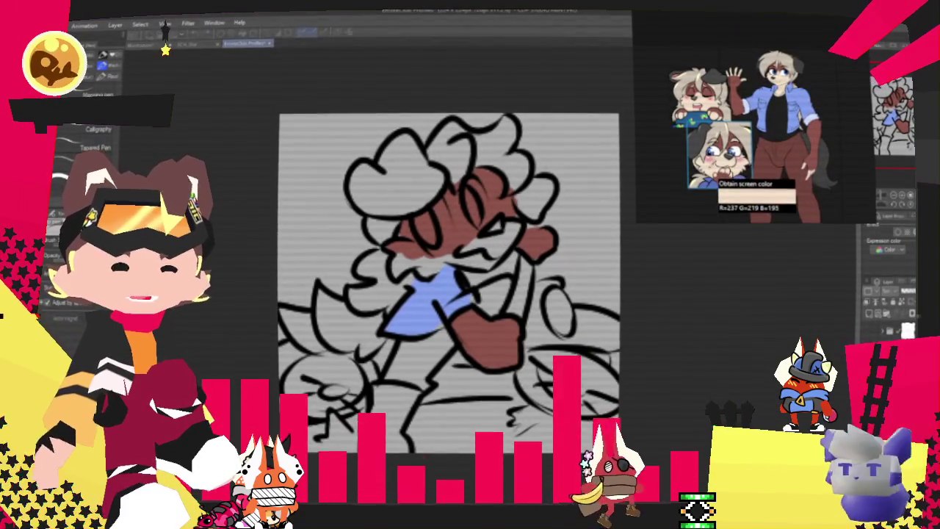
key("ctrl+y")
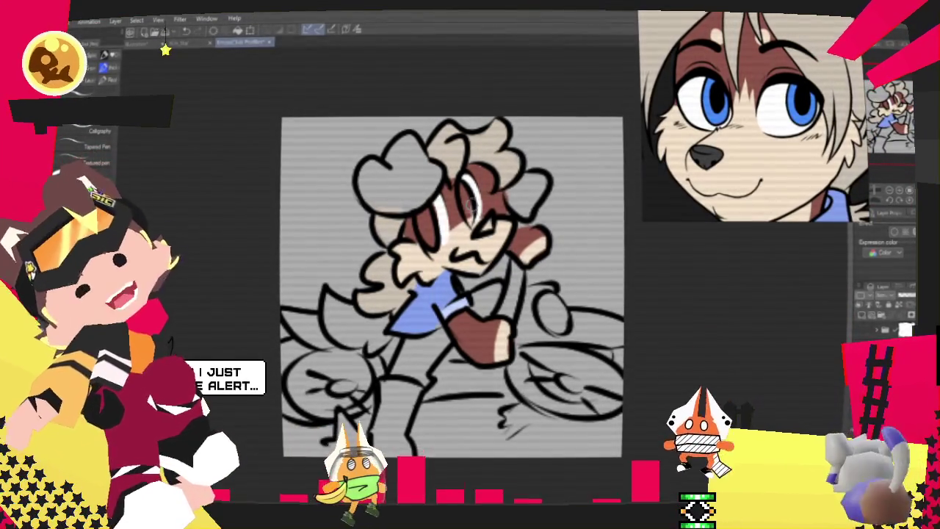
left_click_drag(426, 220, 433, 238)
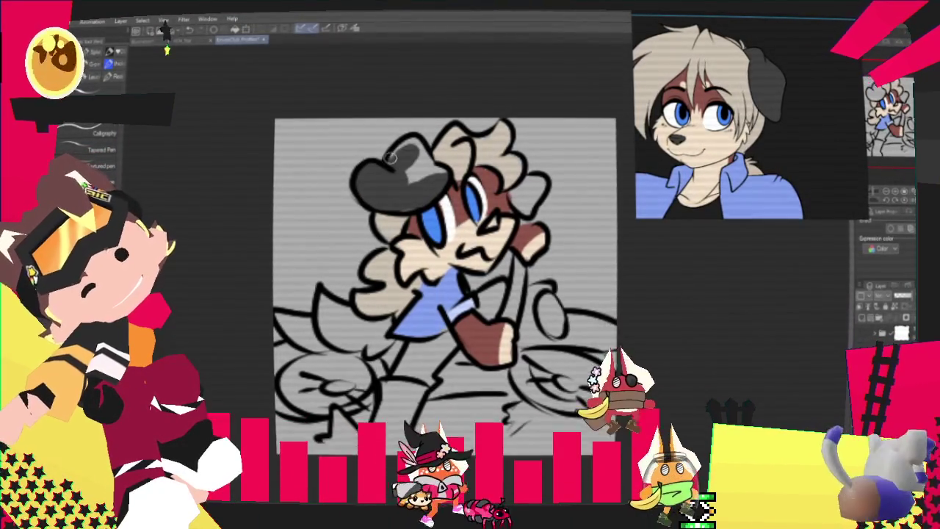
Cover the hat's highlight with dark grey.
left_click_drag(404, 146, 428, 160)
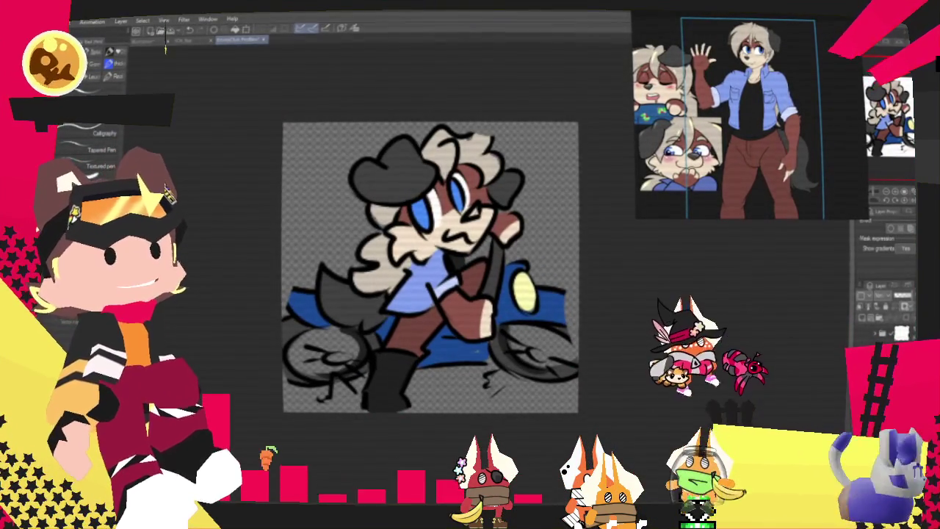
Bring up the File menu options.
left_click(58, 20)
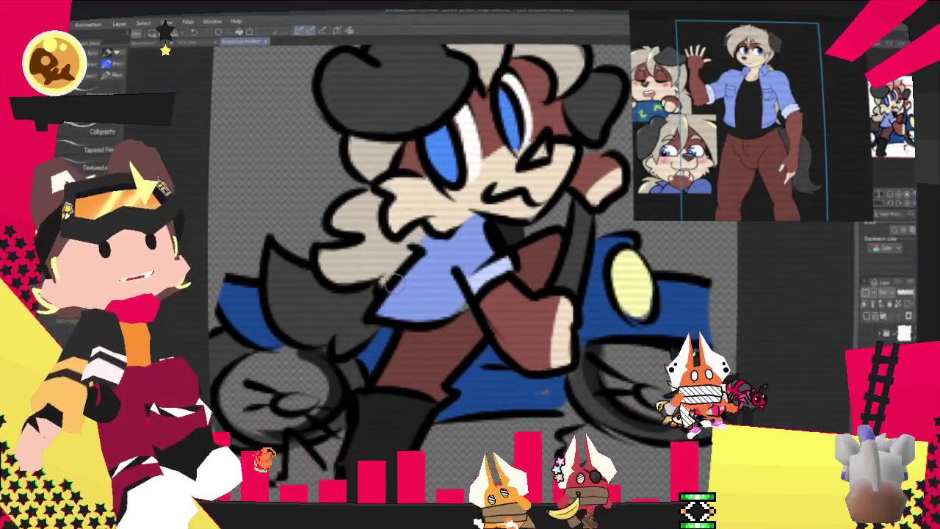
scroll(285, 367, "down", 1)
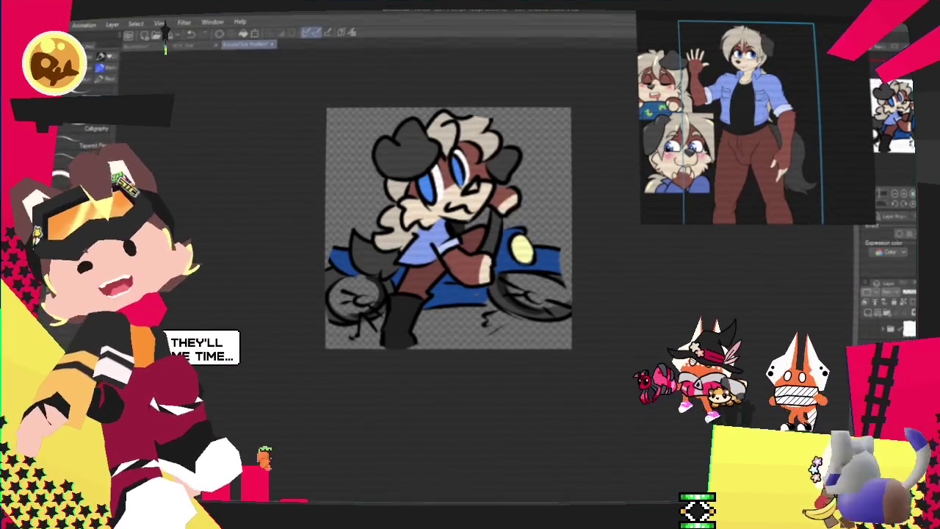
Export the emote as a .png through Export (Single Layer).
left_click(44, 24)
mouse_move(110, 139)
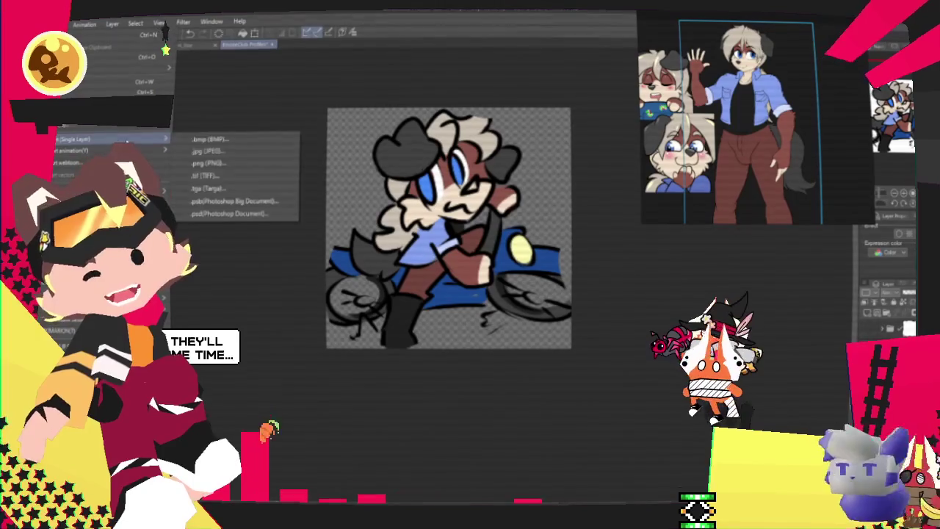
left_click(230, 164)
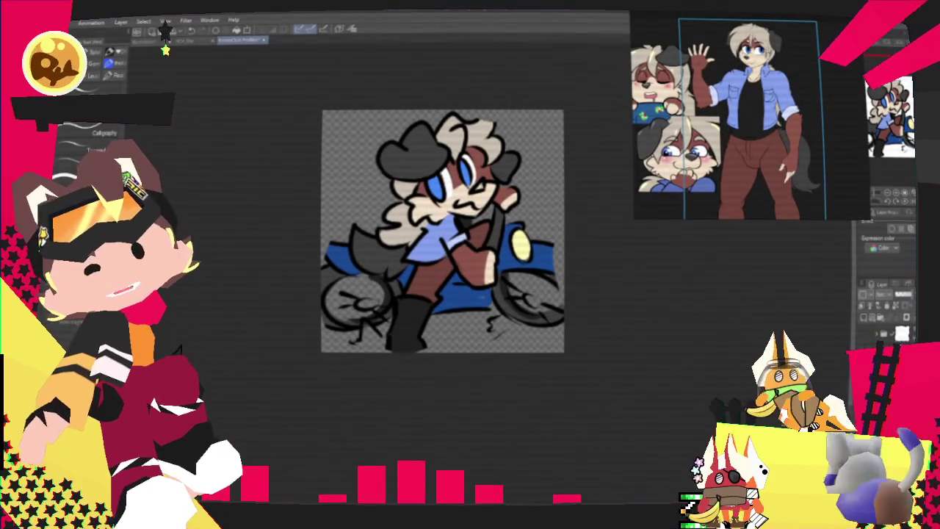
Reopen the ClubCardAssembly card file from recent files and bring up the File menu.
left_click(59, 21)
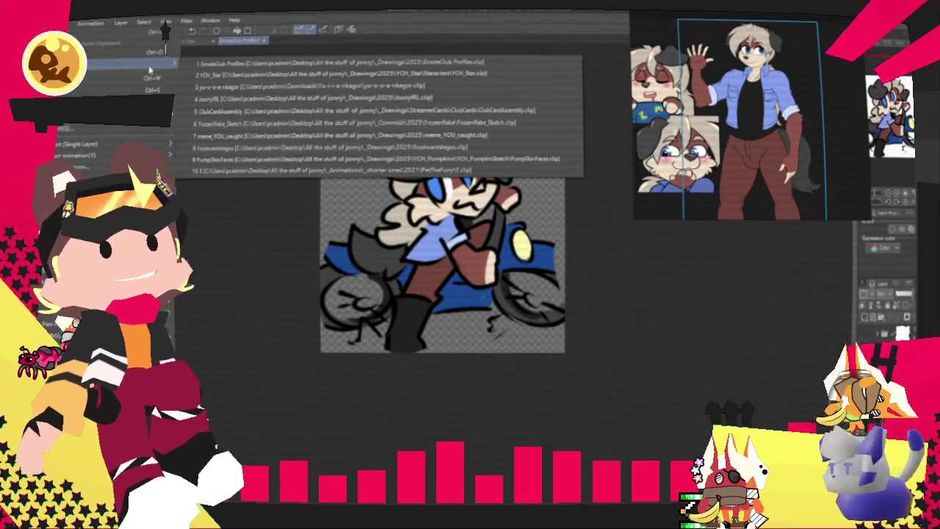
mouse_move(110, 64)
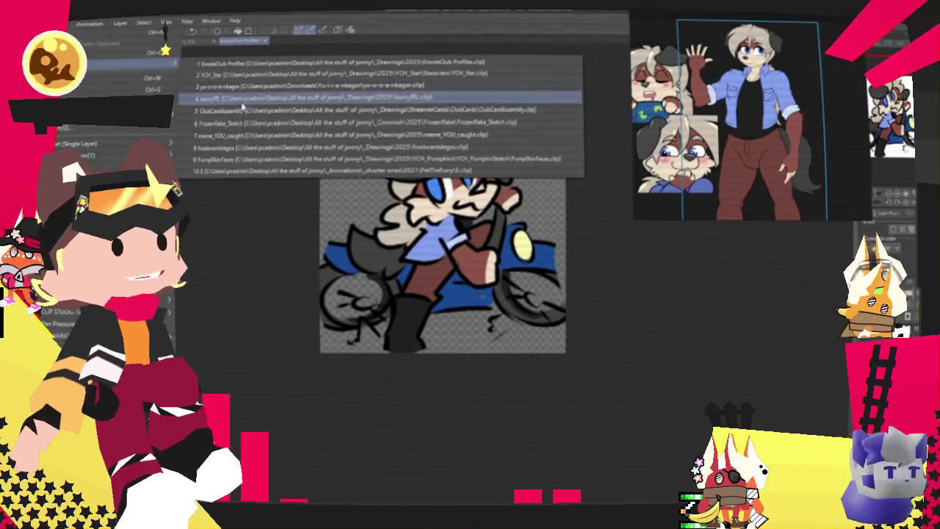
left_click(375, 245)
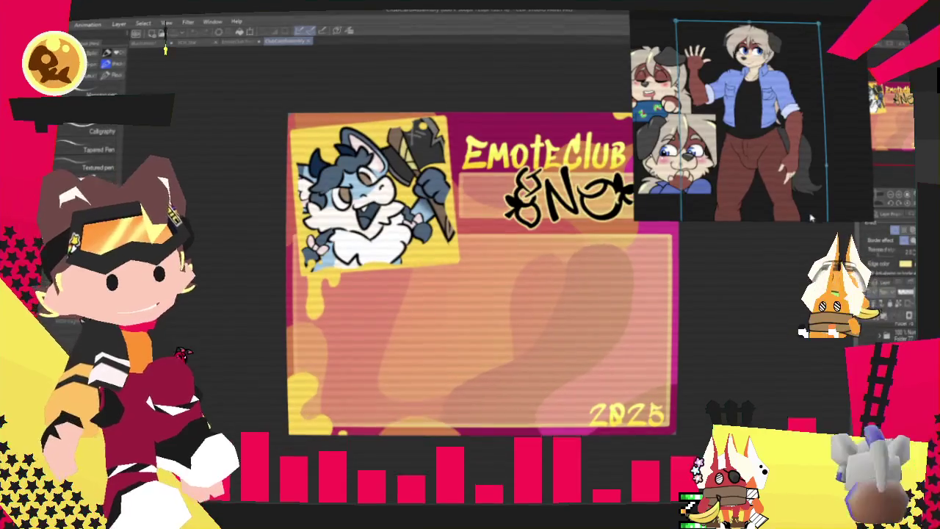
scroll(766, 327, "up", 1)
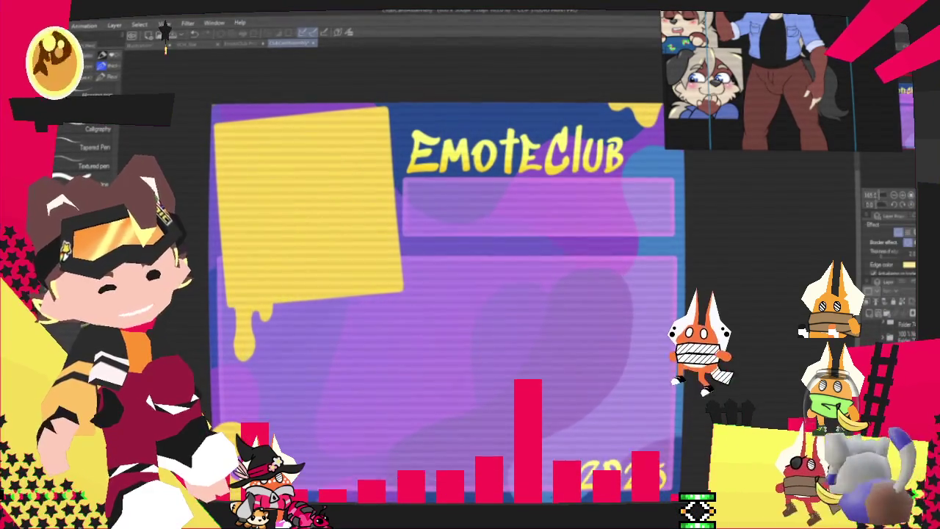
key("alt+f")
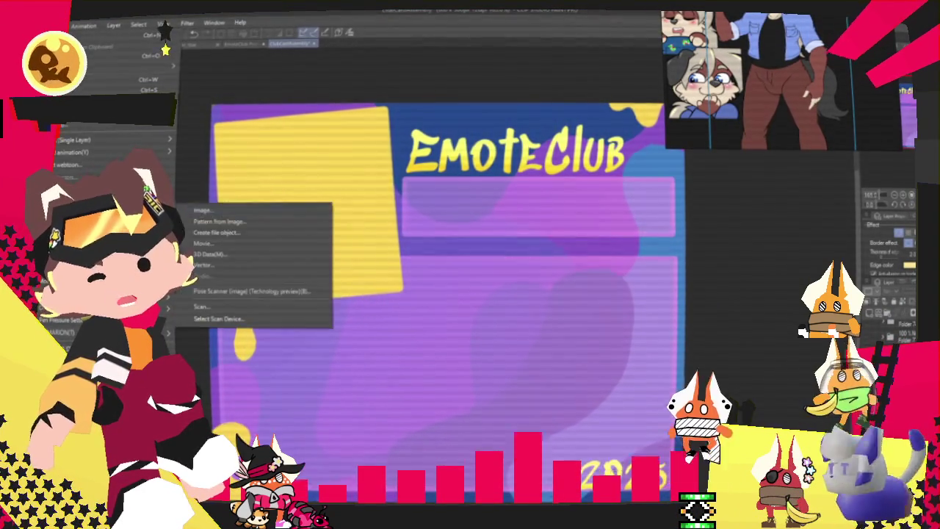
Paste the motorbike rider emote onto the EmoteClub card over the yellow panel.
key("Escape")
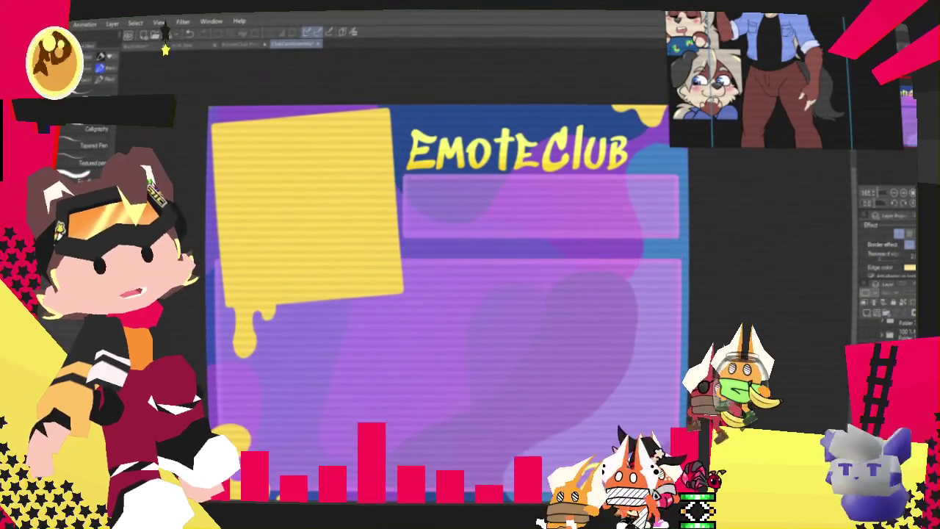
key("ctrl+v")
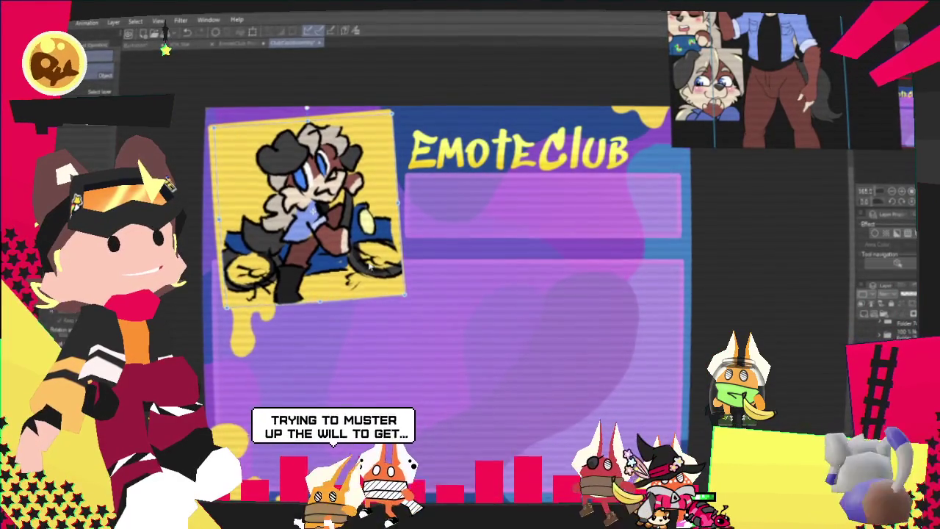
scroll(368, 266, "up", 1)
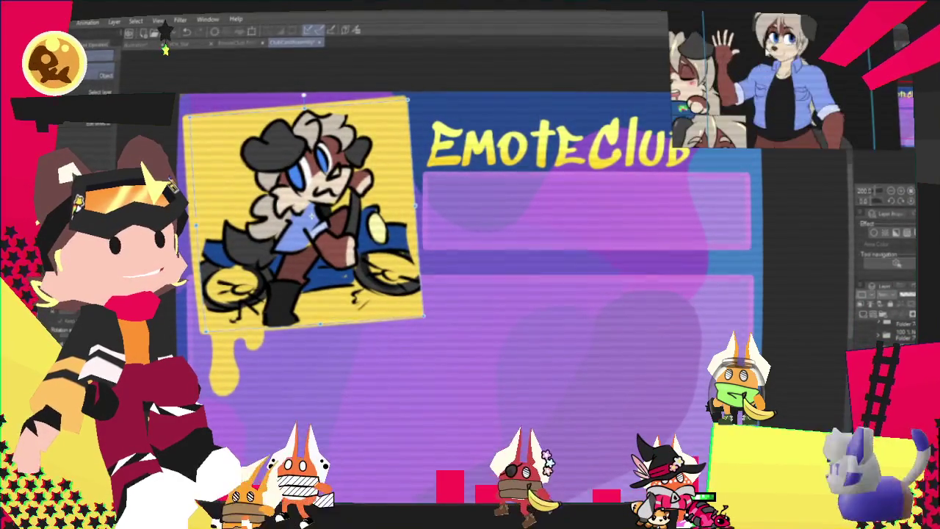
scroll(265, 158, "up", 3)
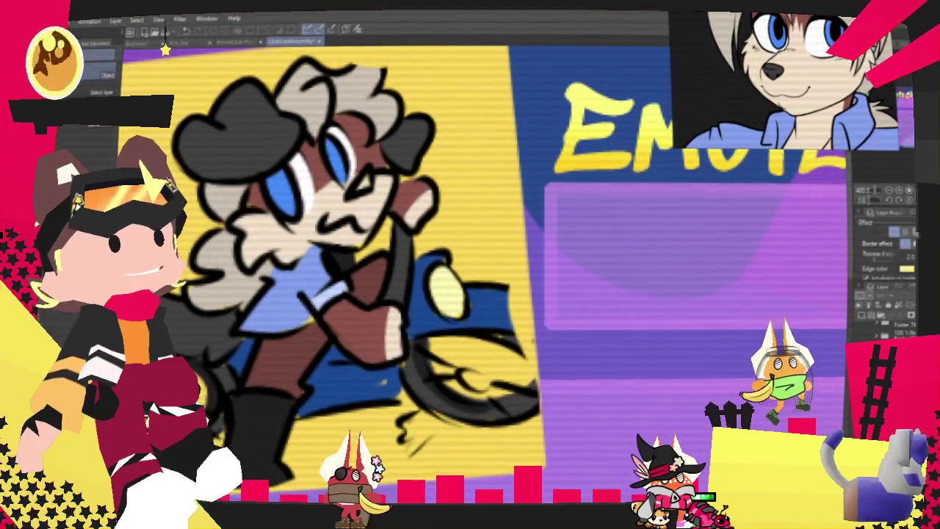
In the emote-only document, darken the character's nose with the pen.
key("ctrl+Tab")
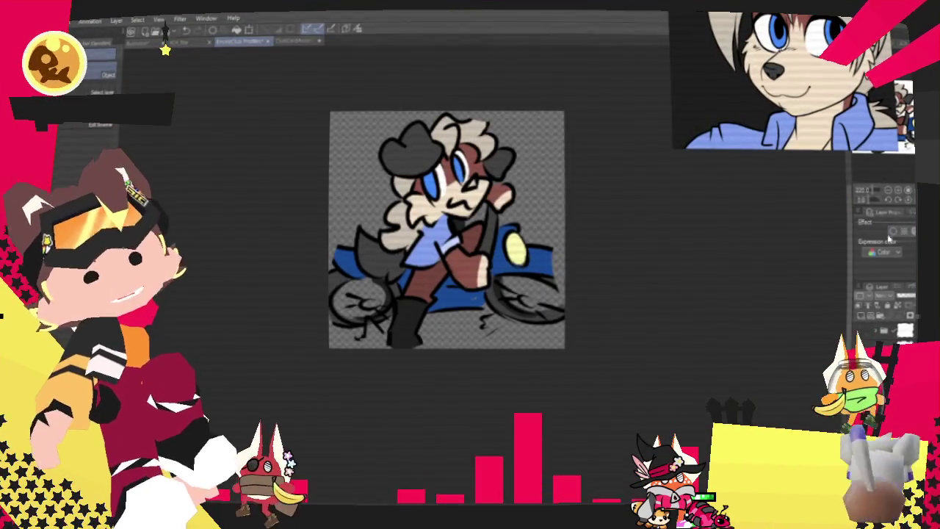
left_click(907, 190)
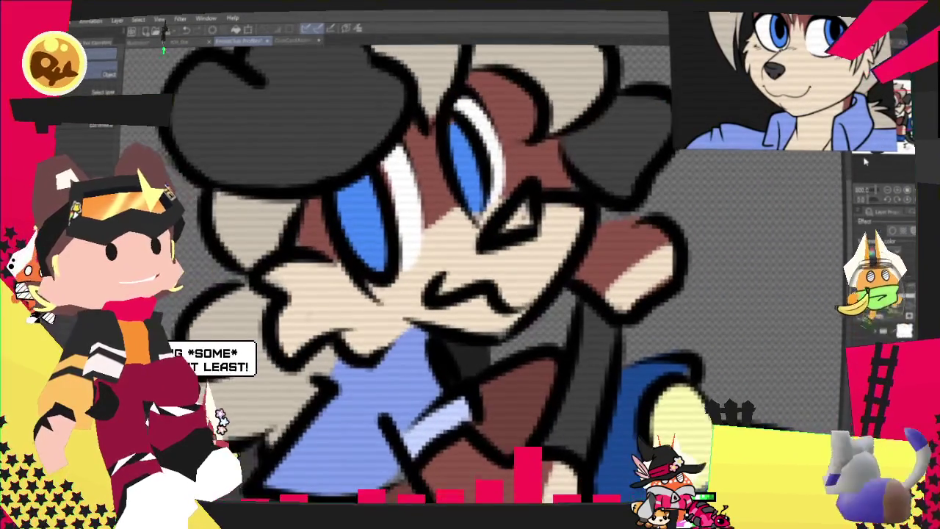
right_click(612, 147)
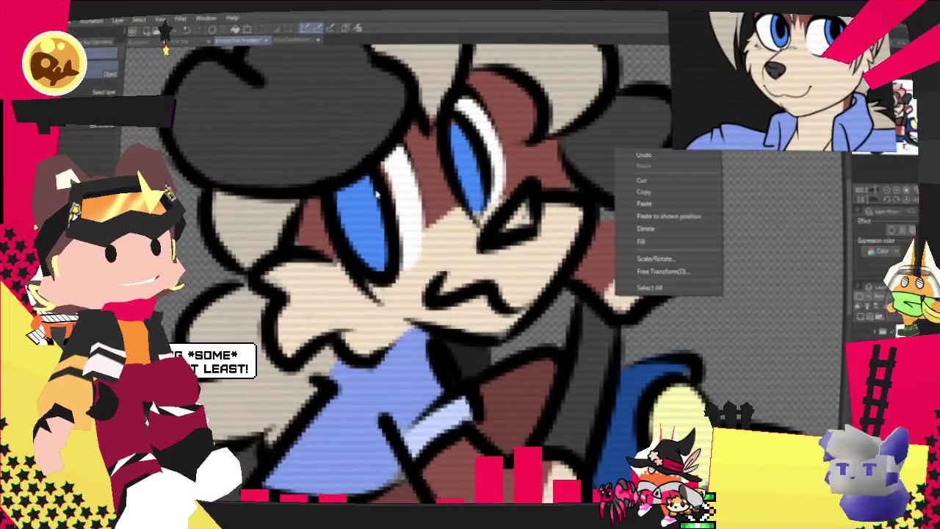
key("p")
left_click_drag(505, 213, 520, 220)
scroll(535, 275, "down", 2)
scroll(525, 235, "down", 3)
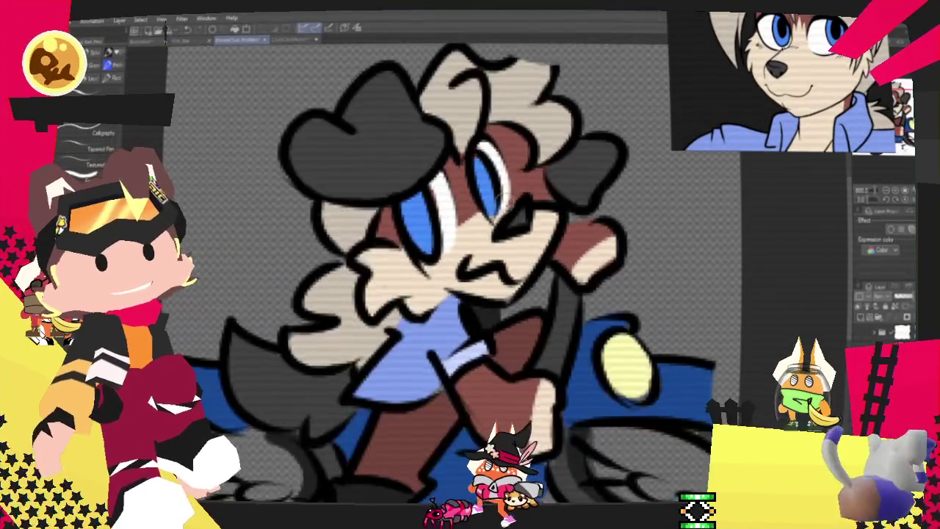
scroll(515, 196, "down", 2)
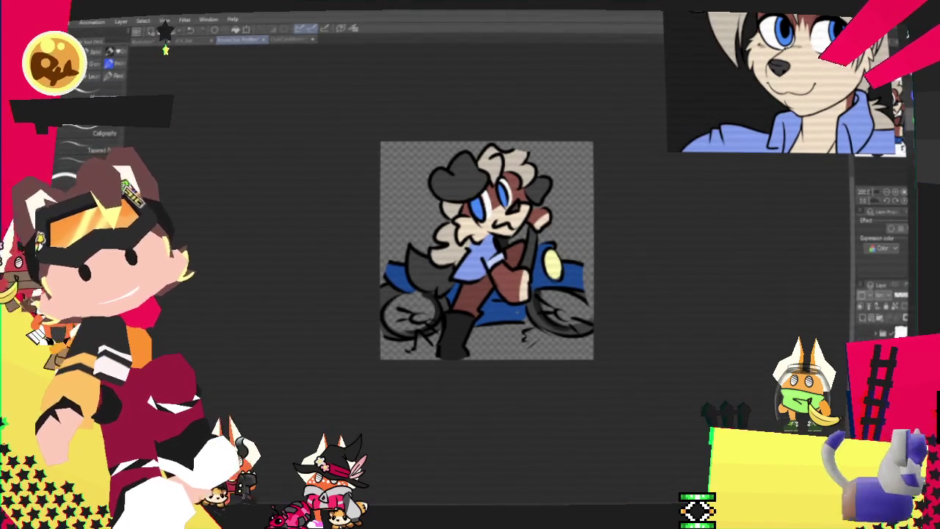
Export the motorbike emote layer as a PNG file.
key("alt+f")
mouse_move(111, 144)
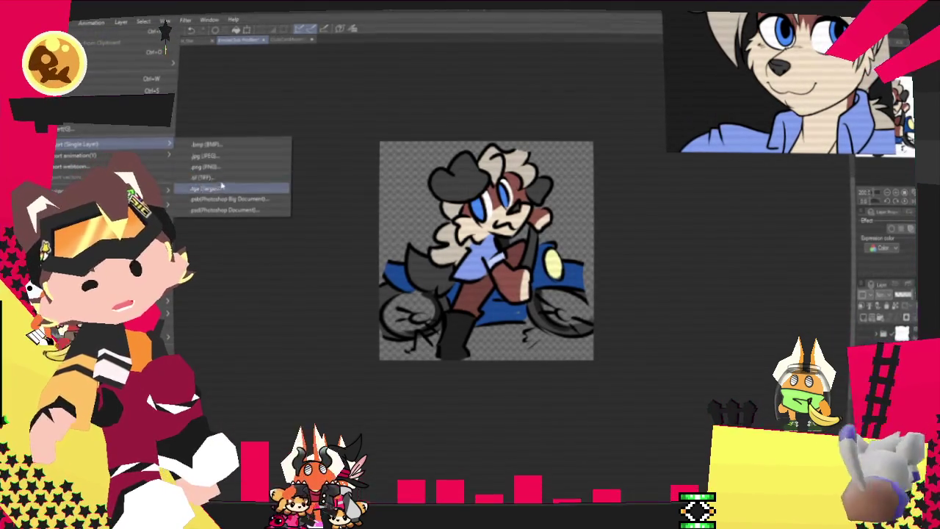
left_click(255, 165)
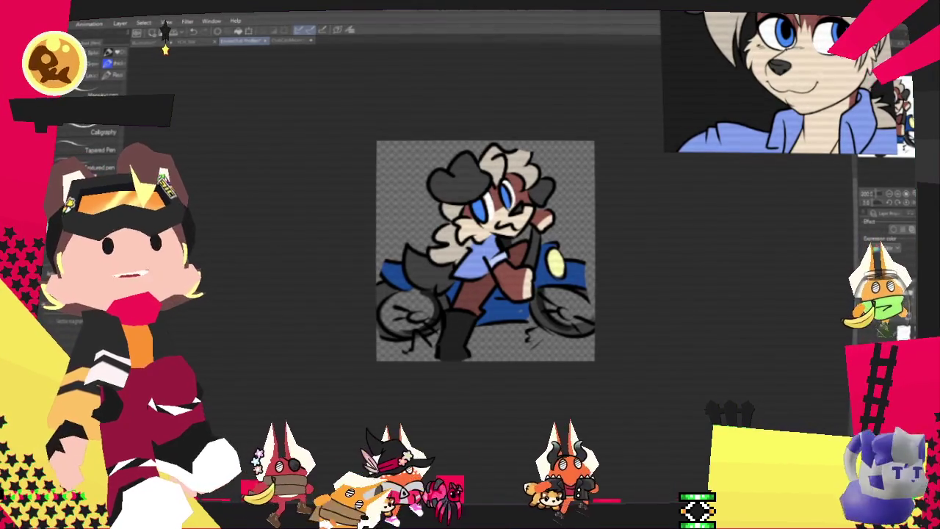
key("Return")
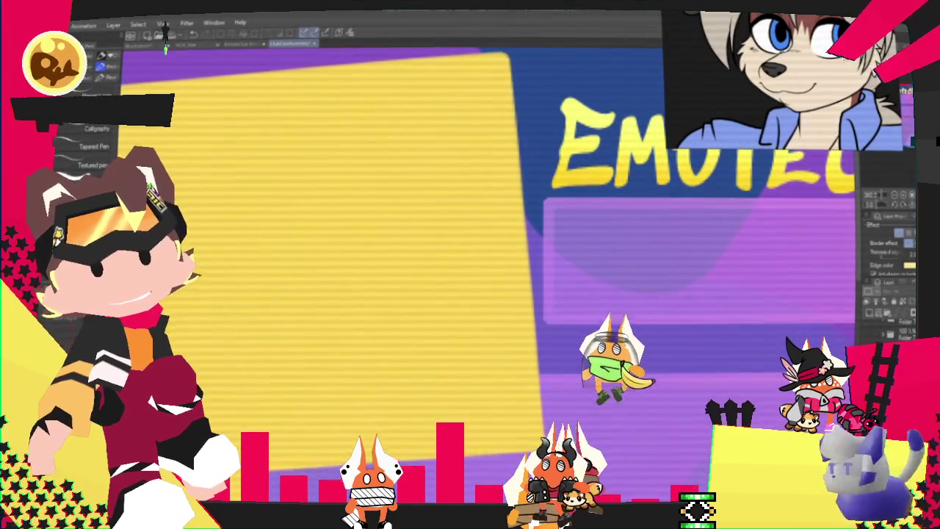
Paste the emote into the yellow panel, tilted slightly counter-clockwise, and commit the placement.
key("ctrl+v")
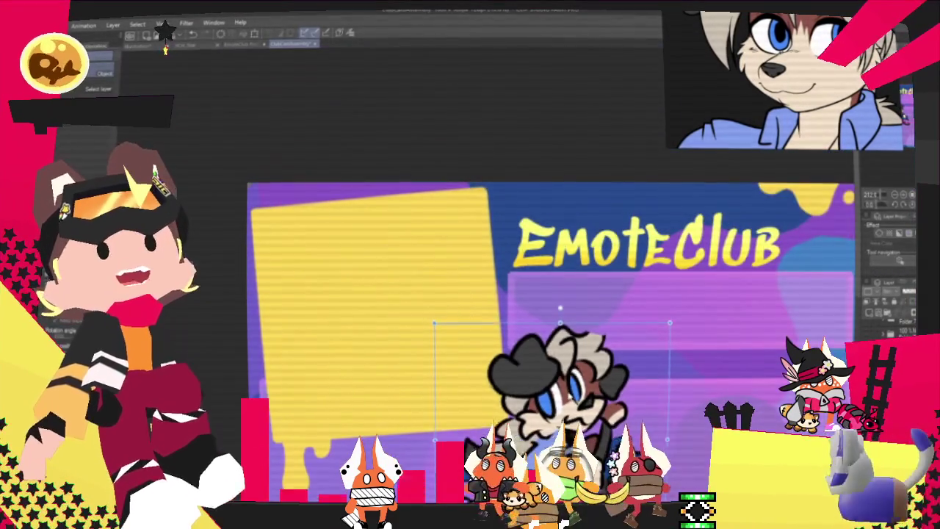
left_click_drag(456, 384, 273, 235)
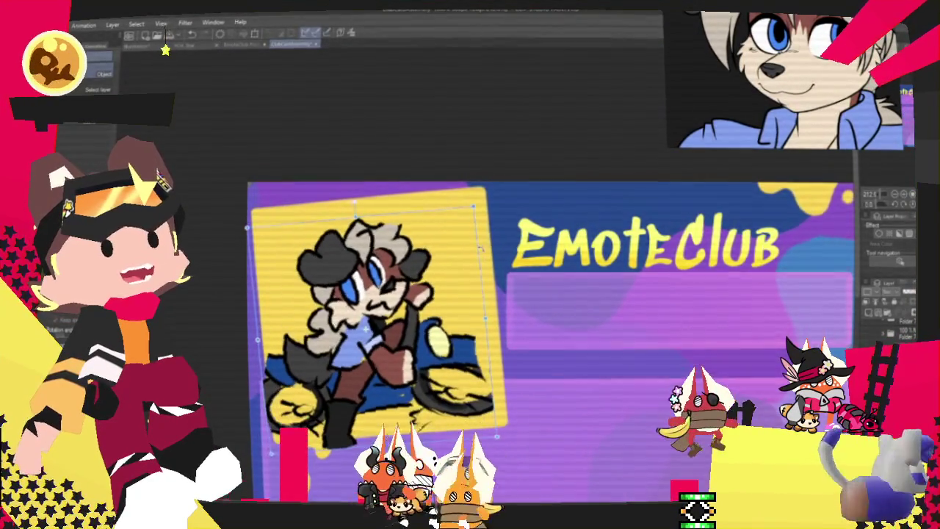
left_click_drag(480, 249, 486, 232)
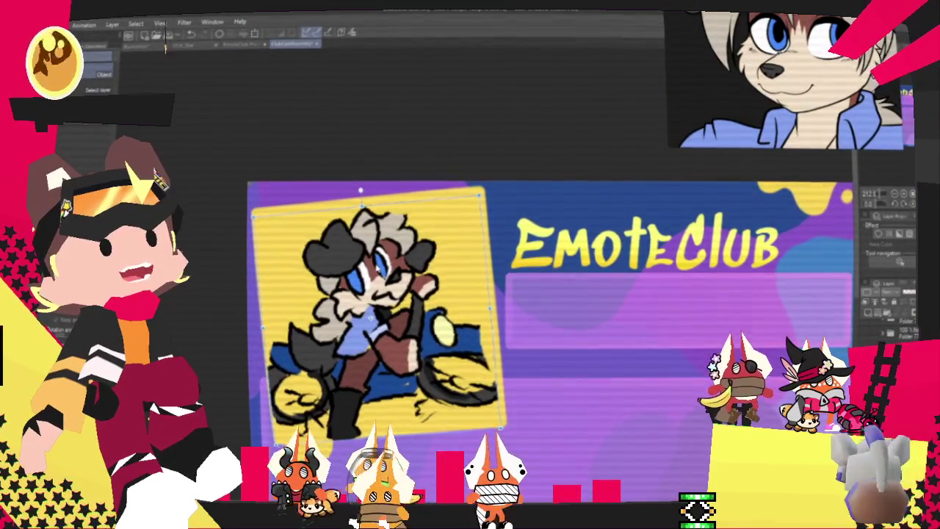
left_click_drag(320, 317, 315, 304)
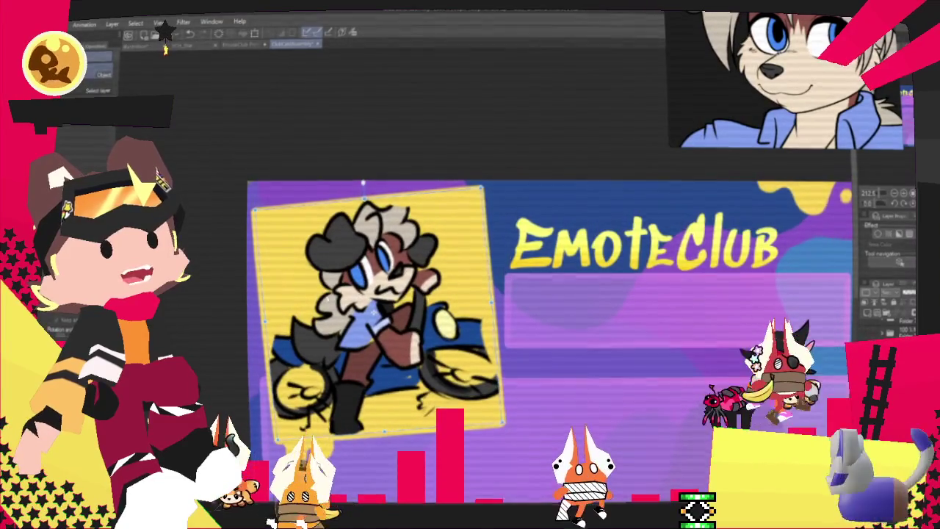
key("Return")
key("ctrl+minus")
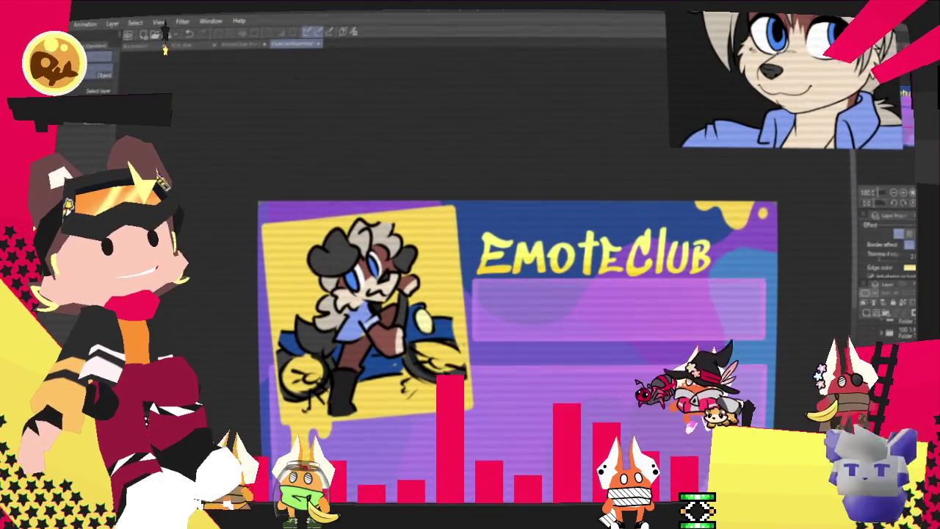
key("ctrl+plus")
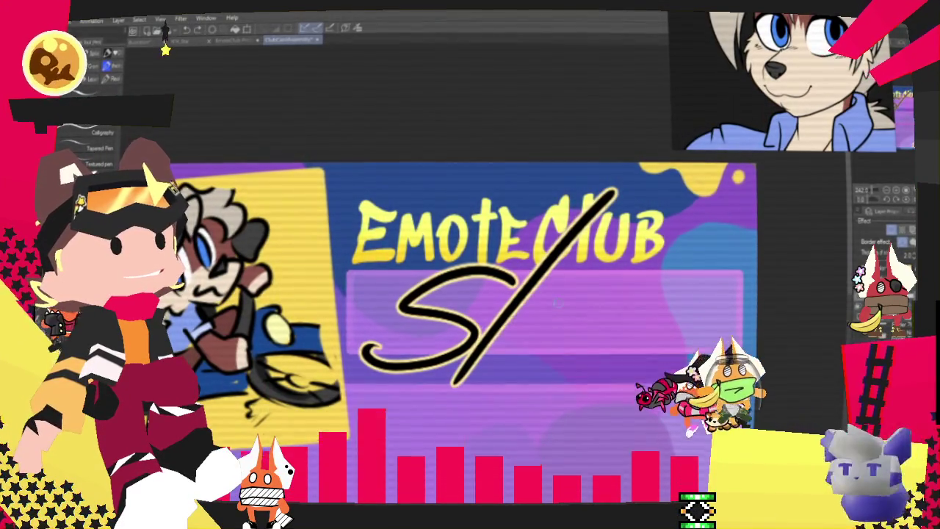
Hand-letter the k, i and c strokes after the S, redrawing unsatisfying ones.
left_click_drag(441, 334, 514, 330)
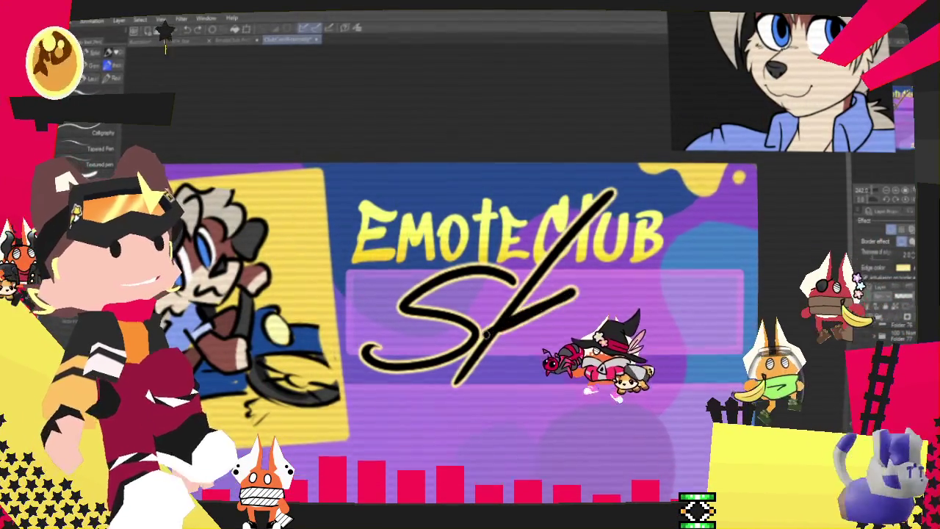
key("ctrl+z")
left_click_drag(566, 299, 521, 377)
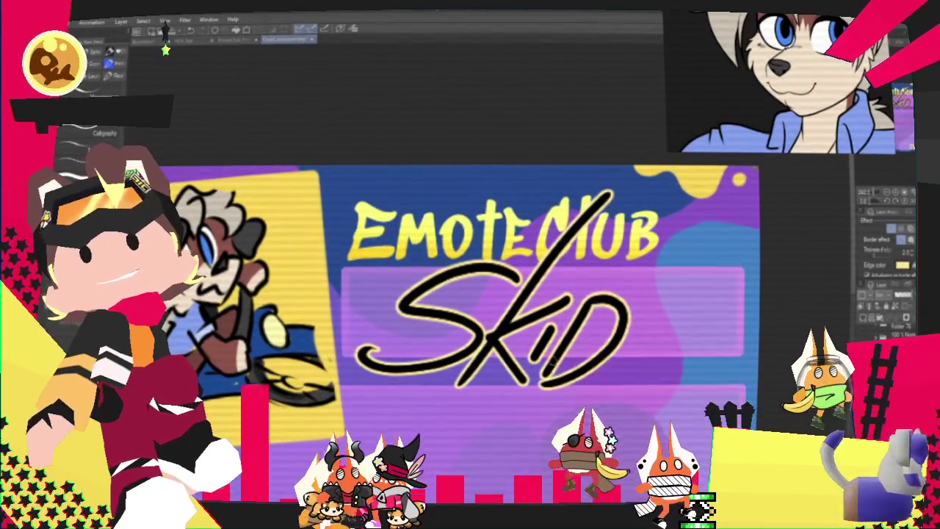
key("ctrl+z")
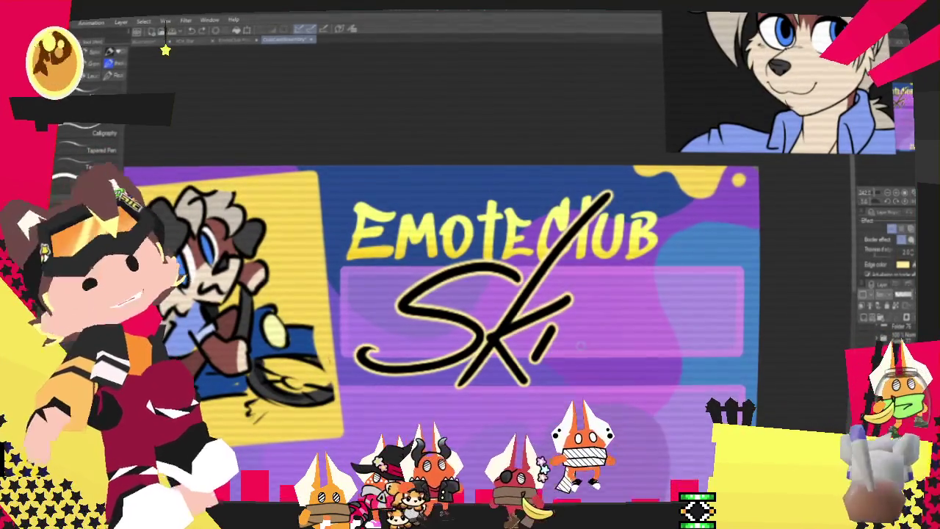
left_click_drag(623, 332, 586, 367)
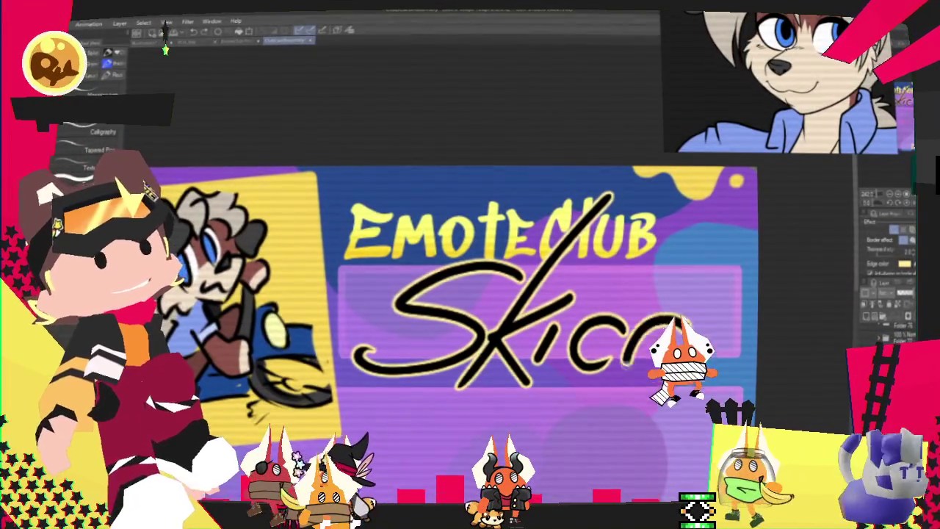
key("ctrl+z")
left_click_drag(687, 330, 665, 376)
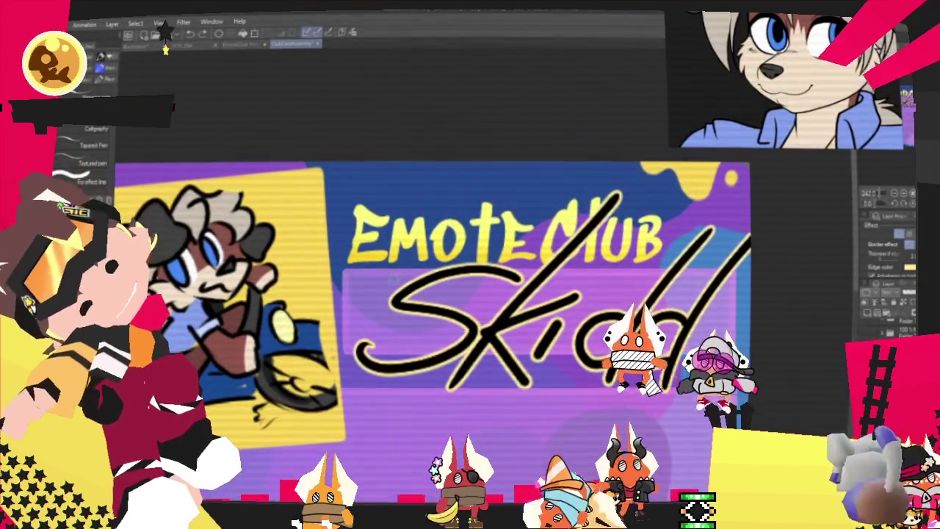
Add a curl and cat-ear flourish above the S, then resize the Skidd lettering.
left_click_drag(411, 253, 374, 279)
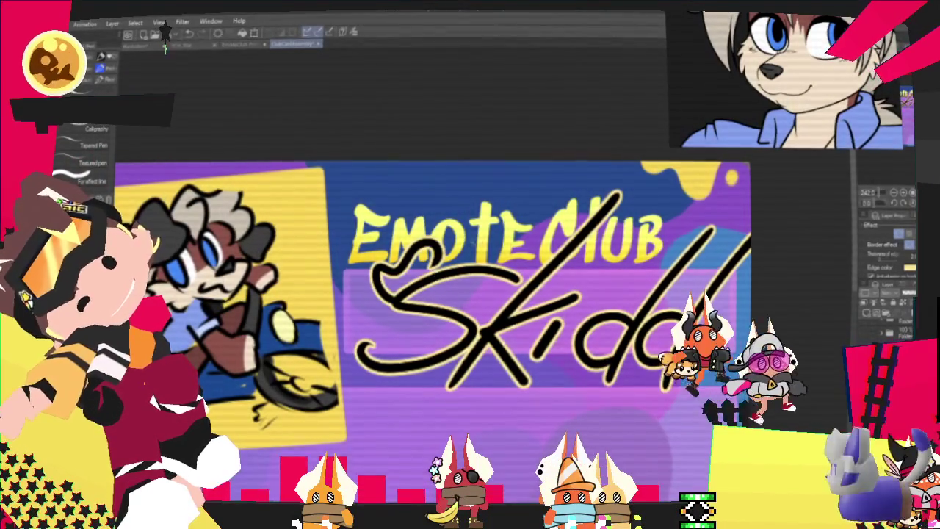
left_click_drag(440, 264, 543, 276)
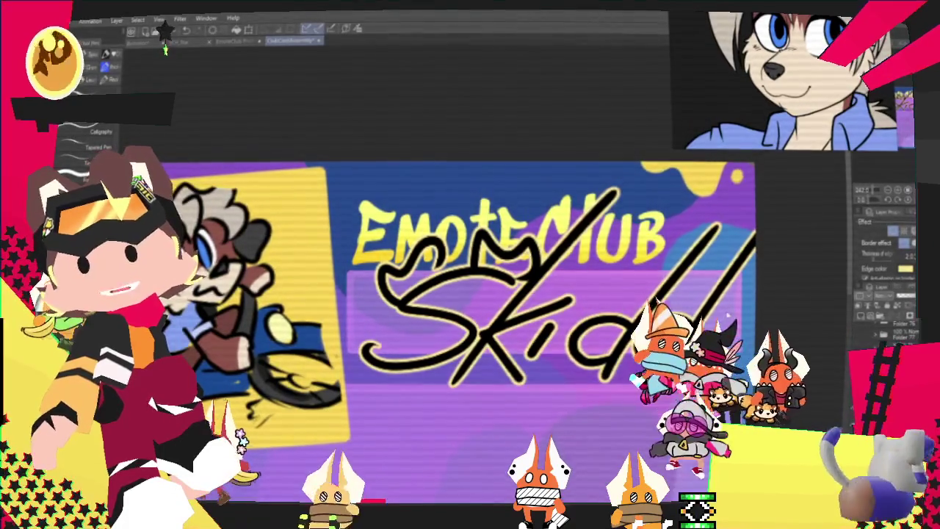
key("ctrl+t")
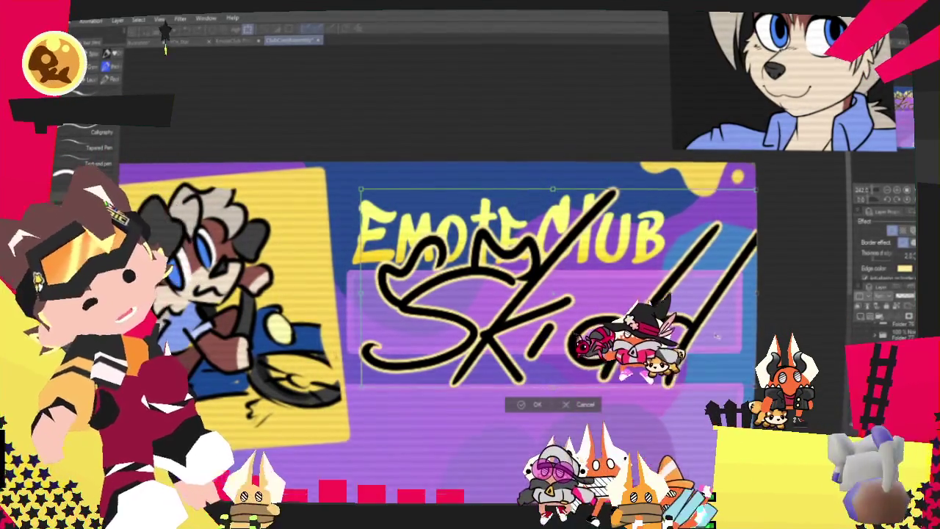
key("Return")
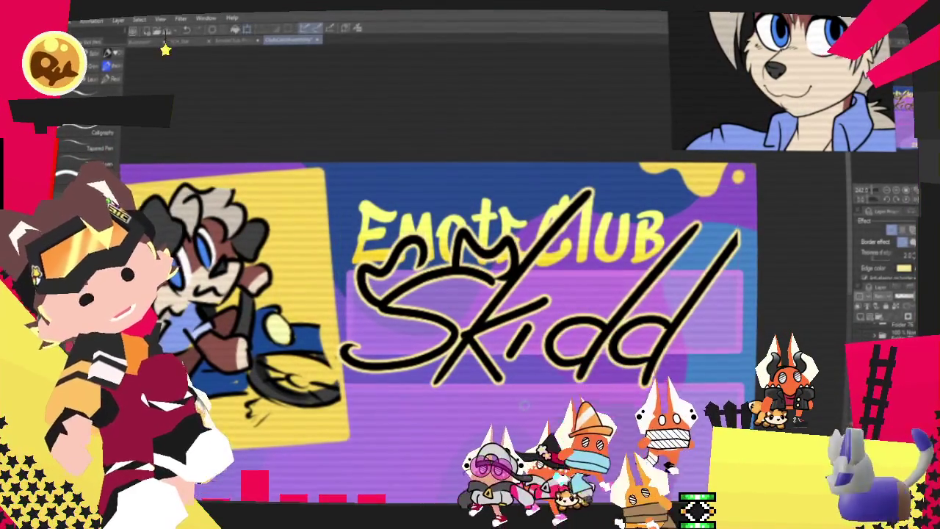
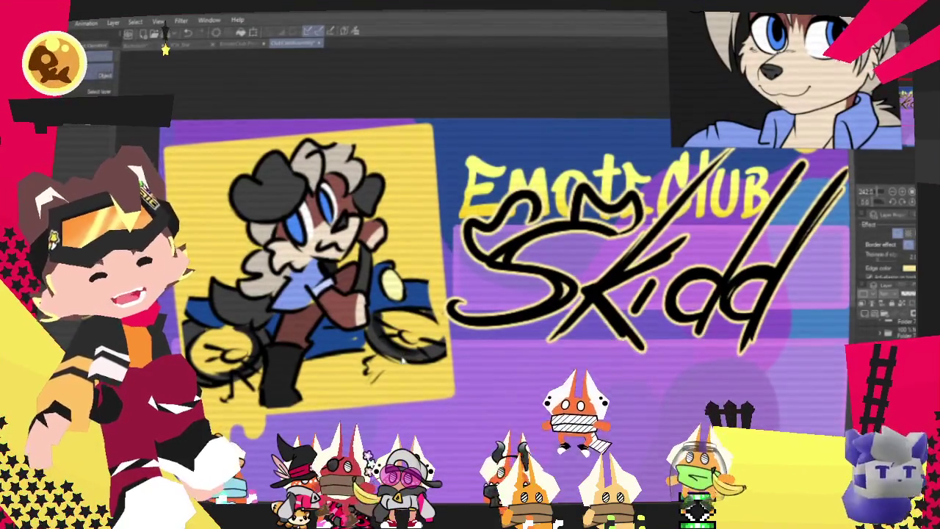
Select the Skidd lettering layer and nudge it one arrow-key step to the right.
key("ctrl+t")
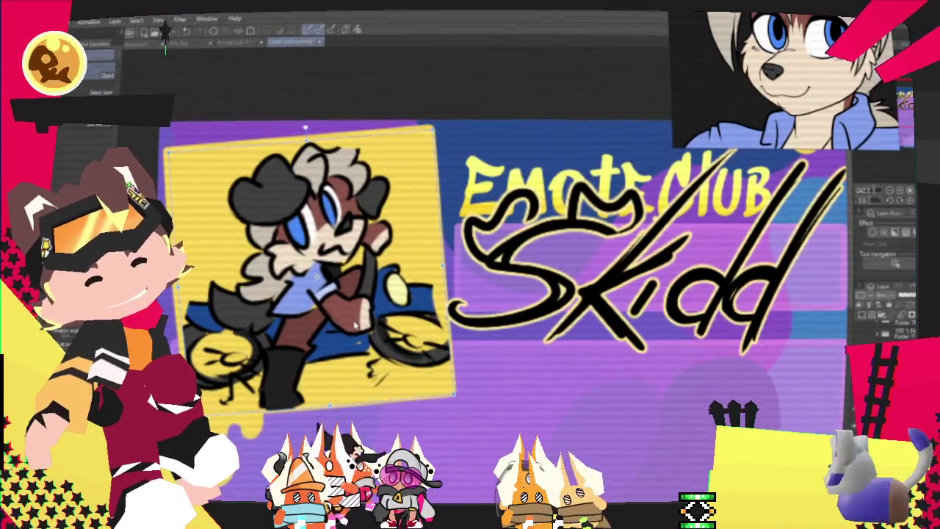
scroll(355, 325, "down", 1)
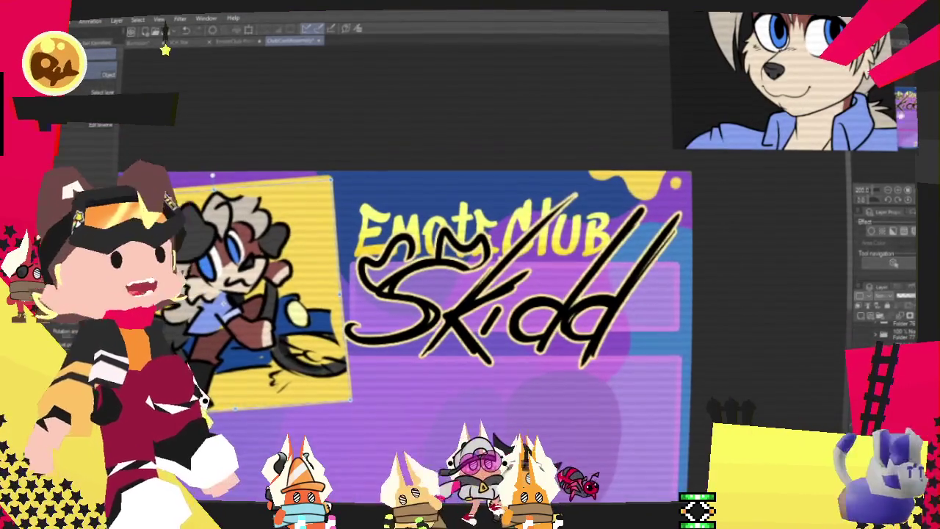
key("p")
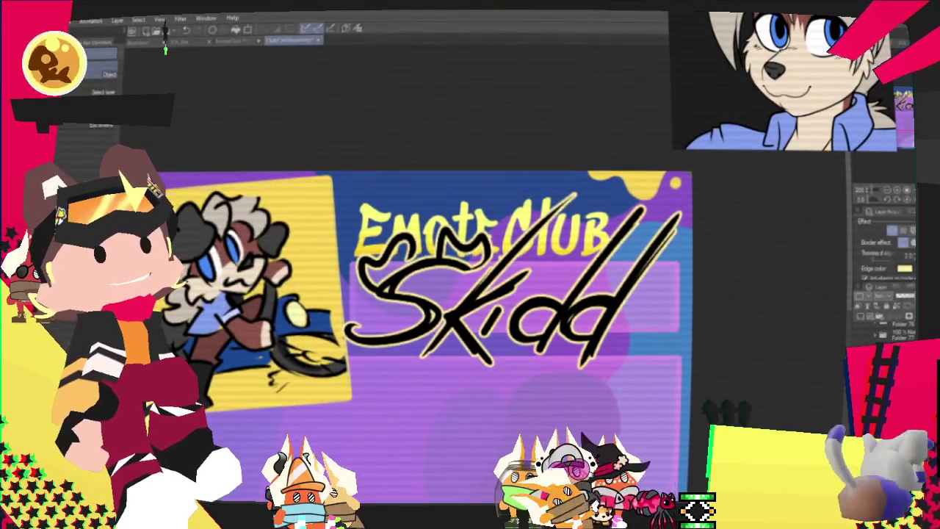
key("Right")
key("Right")
key("Right")
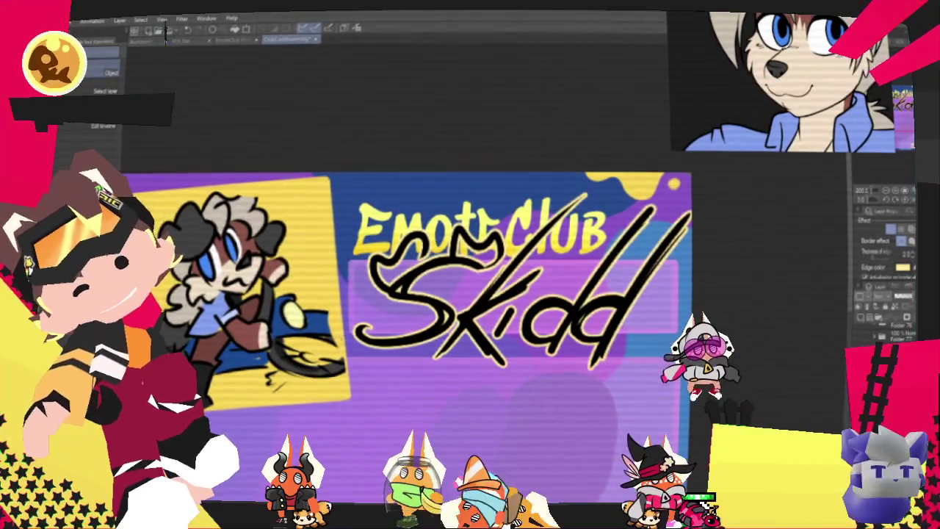
key("p")
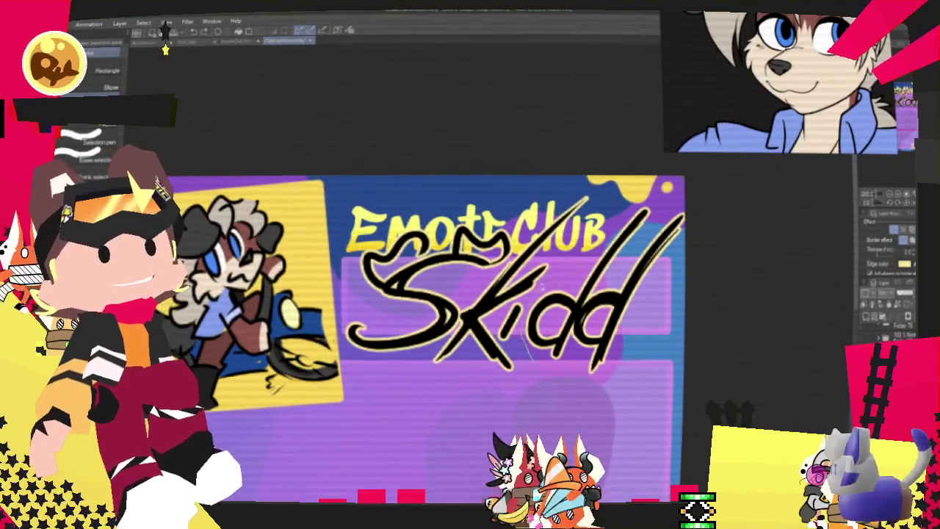
Lasso and delete the lowercase 'dd' at the end of the Skidd signature.
left_click_drag(683, 180, 521, 426)
key("Delete")
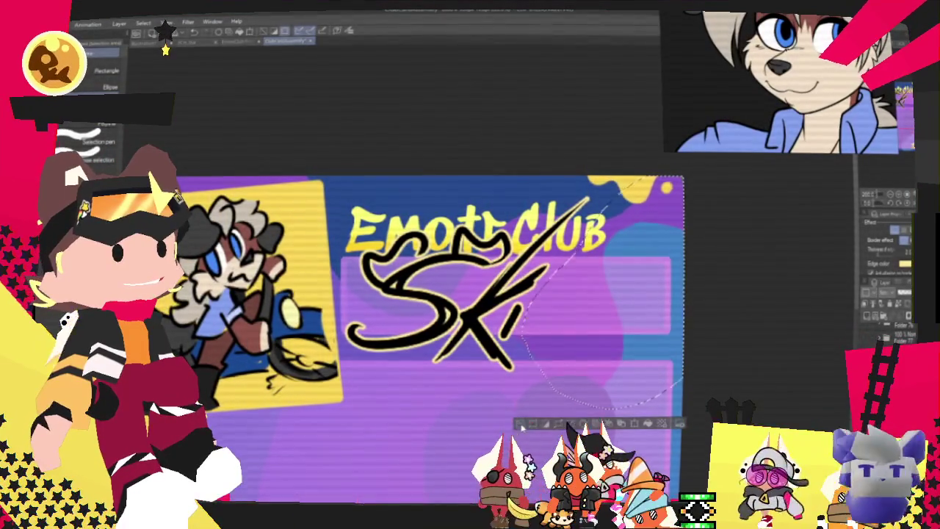
key("ctrl+d")
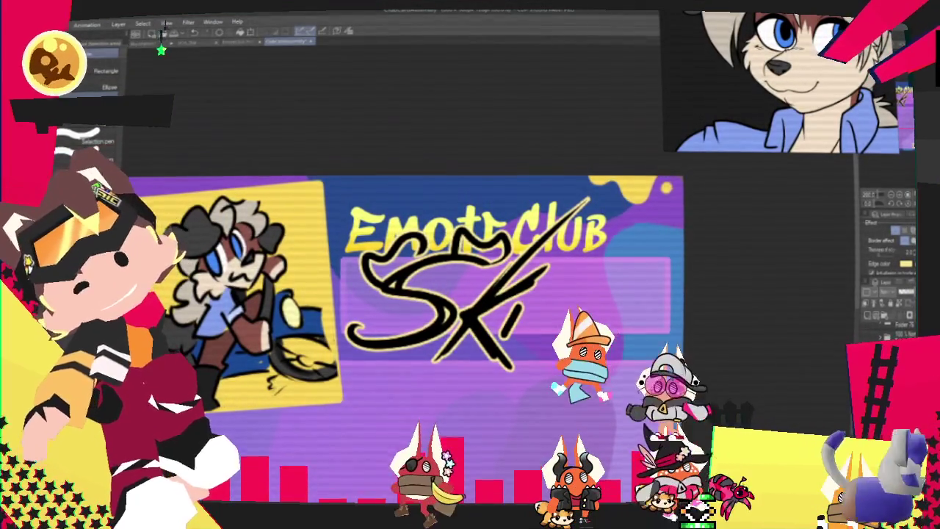
Draw two capital D letters after 'Ski' with the pen so it reads SKIDD.
key("p")
left_click_drag(540, 273, 510, 345)
left_click_drag(573, 268, 544, 335)
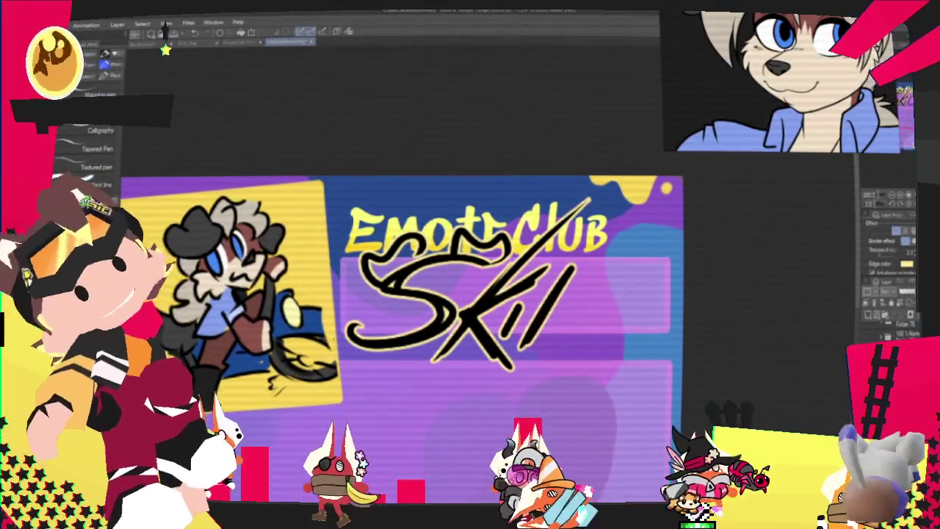
mouse_move(562, 287)
left_mouse_down()
mouse_move(586, 316)
mouse_move(558, 345)
left_mouse_up()
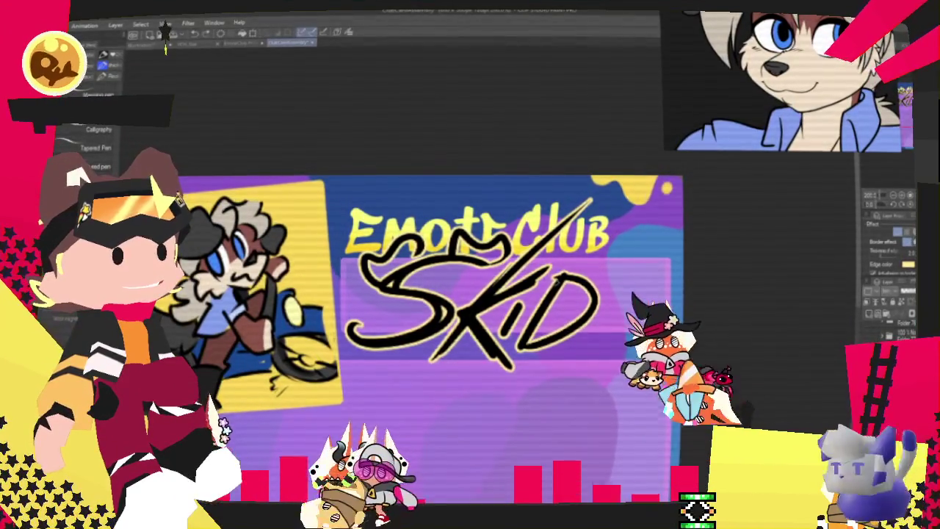
left_click_drag(601, 344, 636, 280)
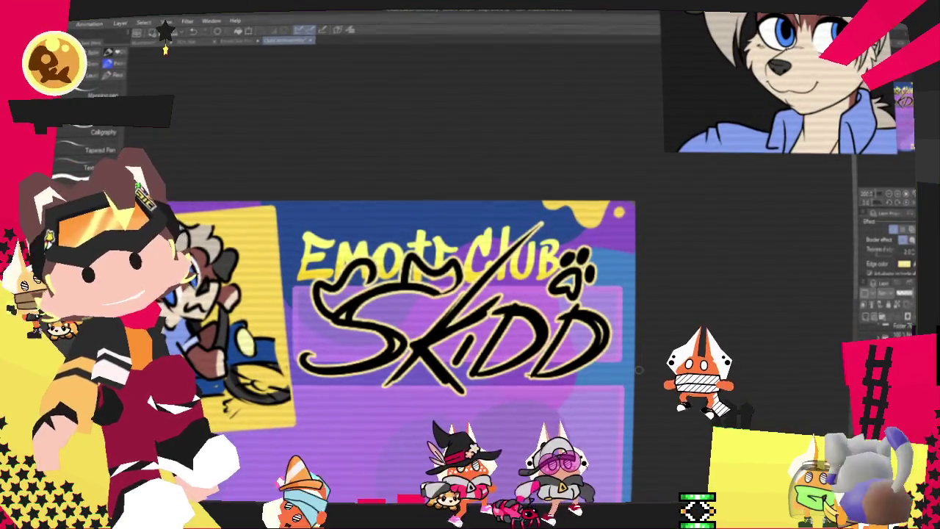
Scale down the selected paw print and place it just above the final D of SKIDD.
key("m")
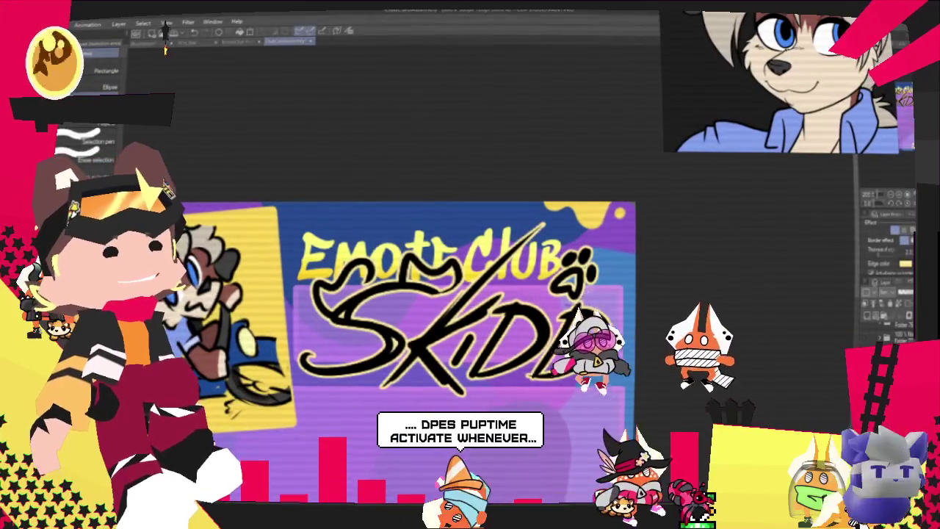
left_click_drag(558, 242, 595, 294)
key("ctrl+t")
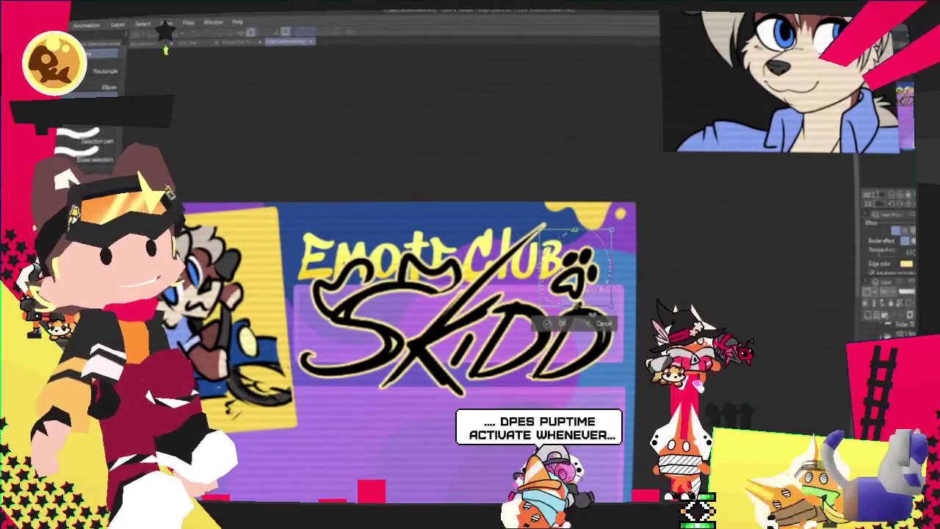
left_click_drag(522, 239, 491, 224)
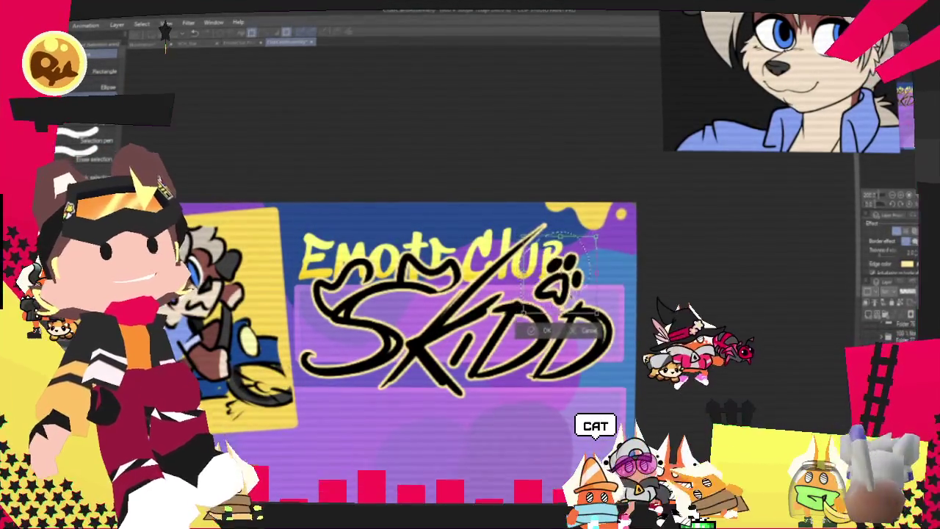
left_click_drag(527, 308, 512, 384)
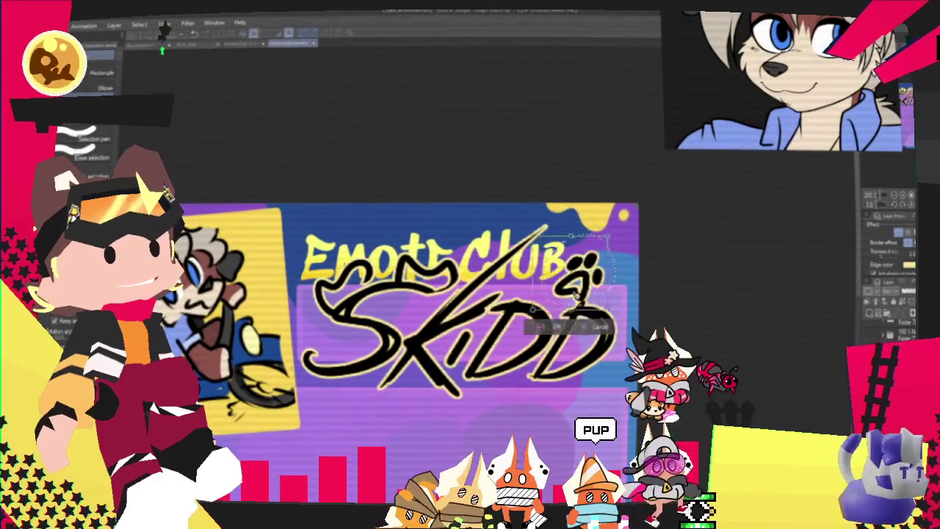
left_click_drag(578, 270, 566, 276)
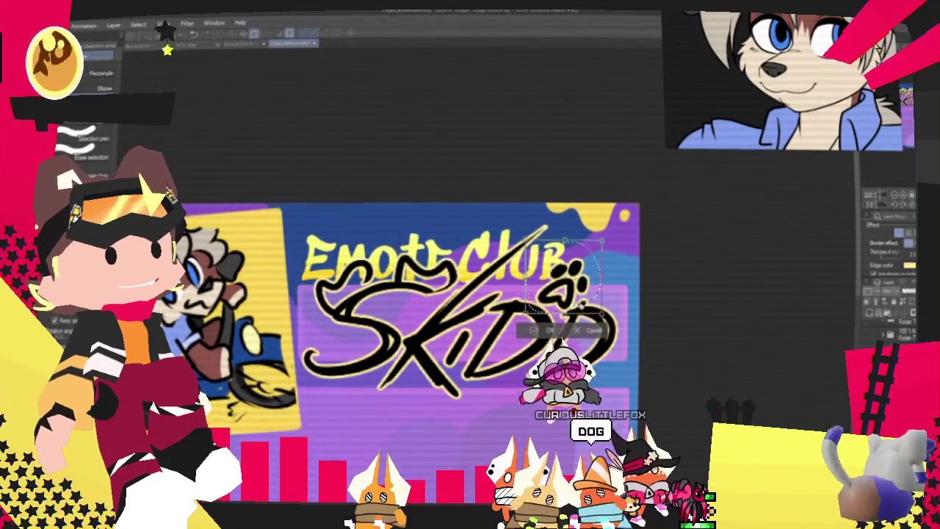
left_click(535, 330)
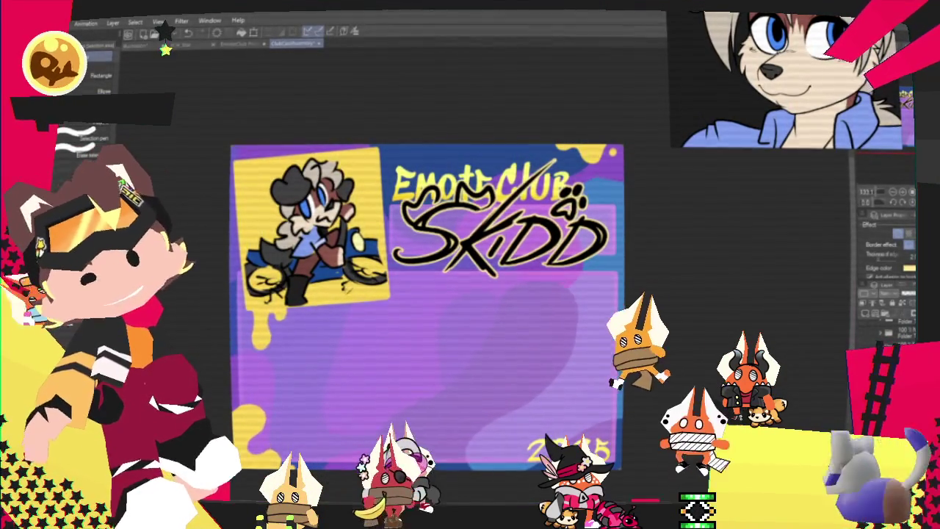
Export the finished Emote Club card as a .png through File > Export (Single Layer).
left_click(40, 22)
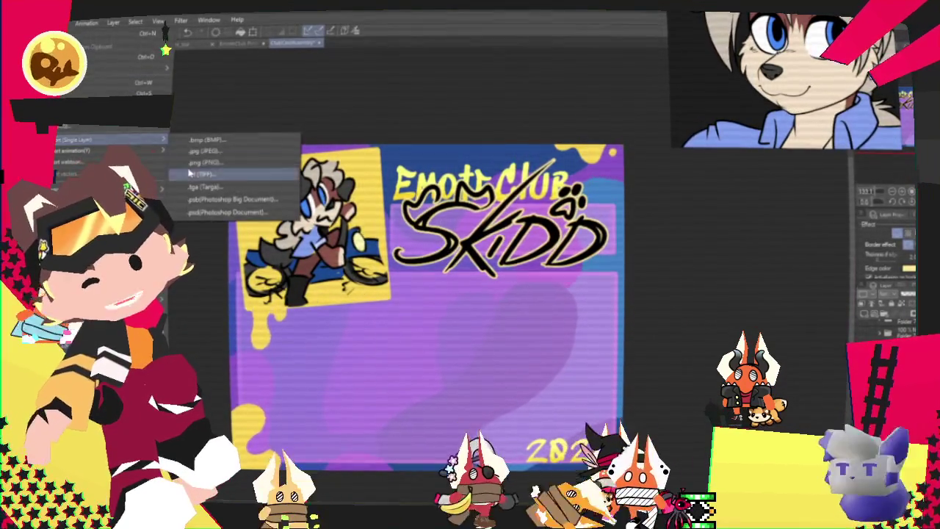
key("Escape")
key("m")
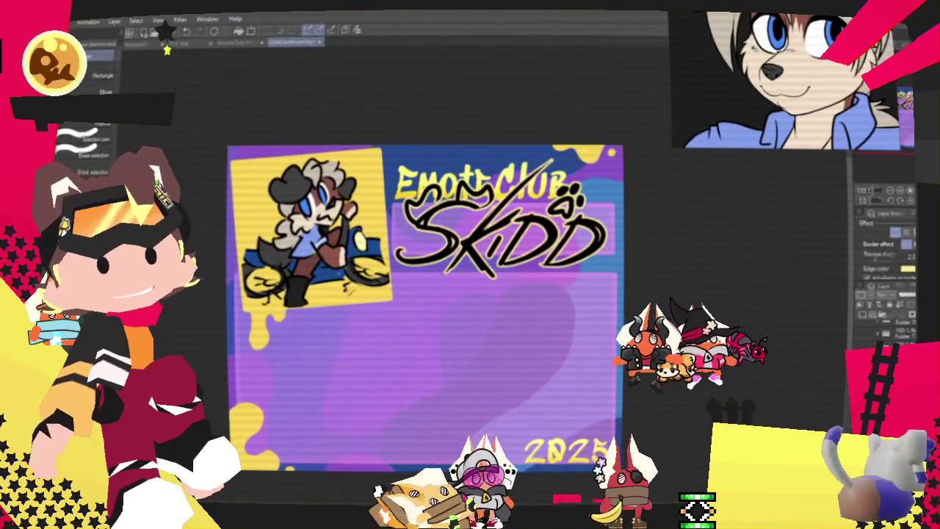
left_click(163, 34)
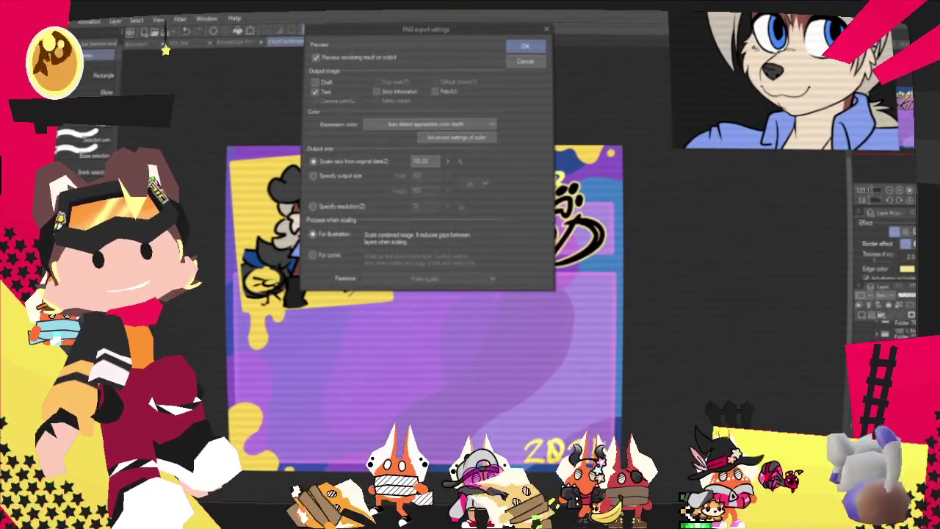